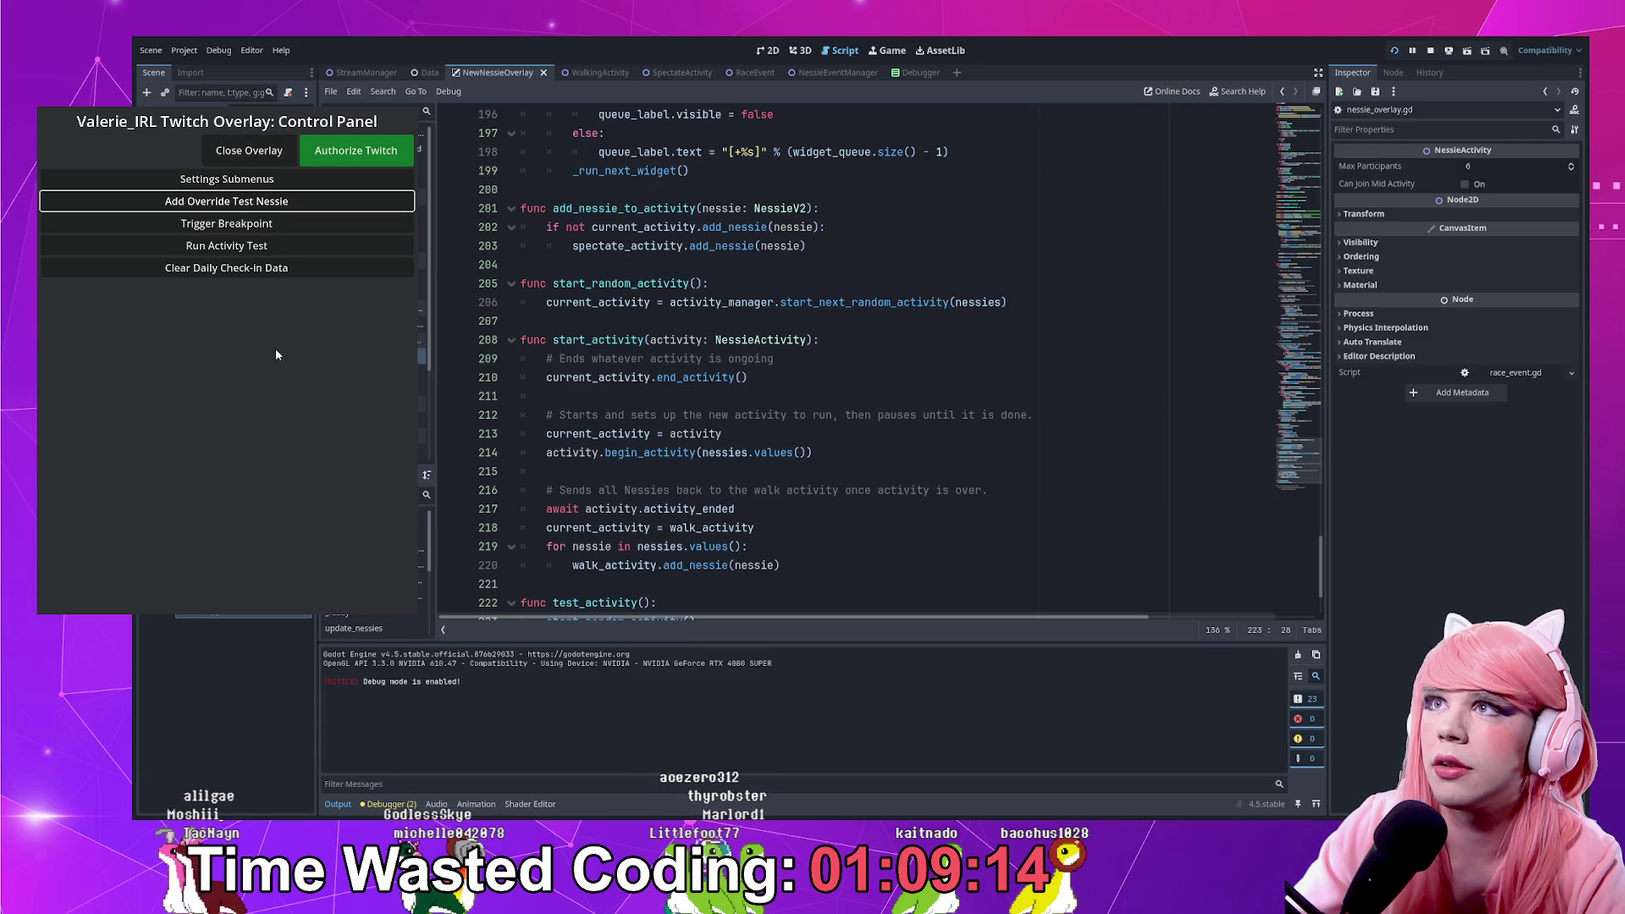
Add four test Nessies and run the activity test, then click into line 24's declaration
left_click(227, 203)
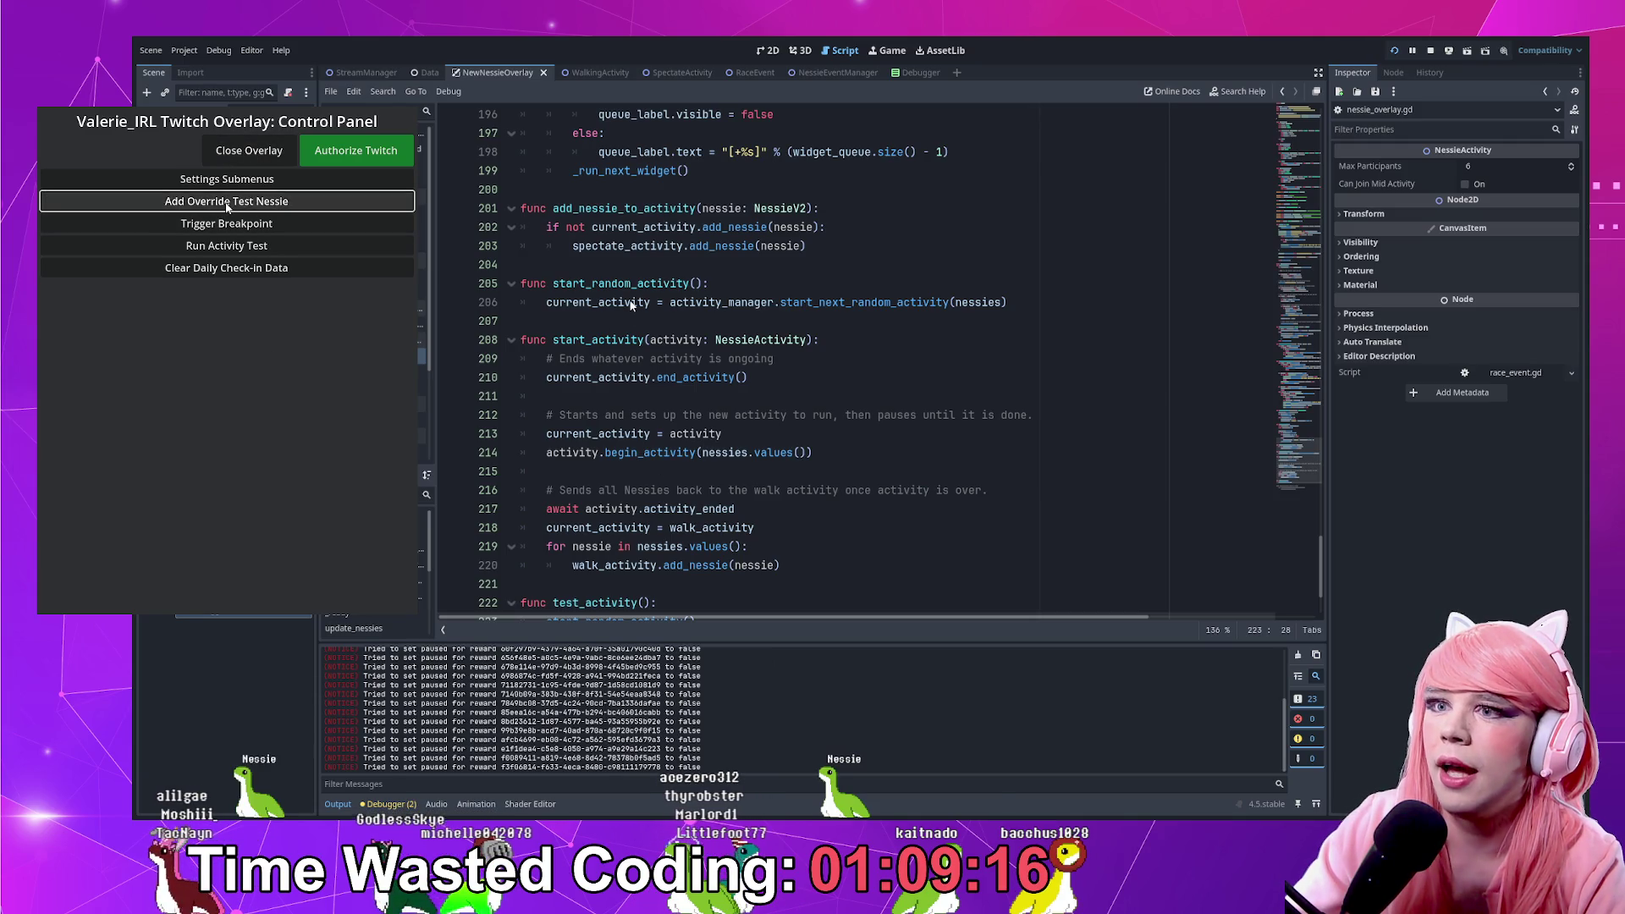
left_click(227, 203)
left_click(232, 205)
left_click(236, 207)
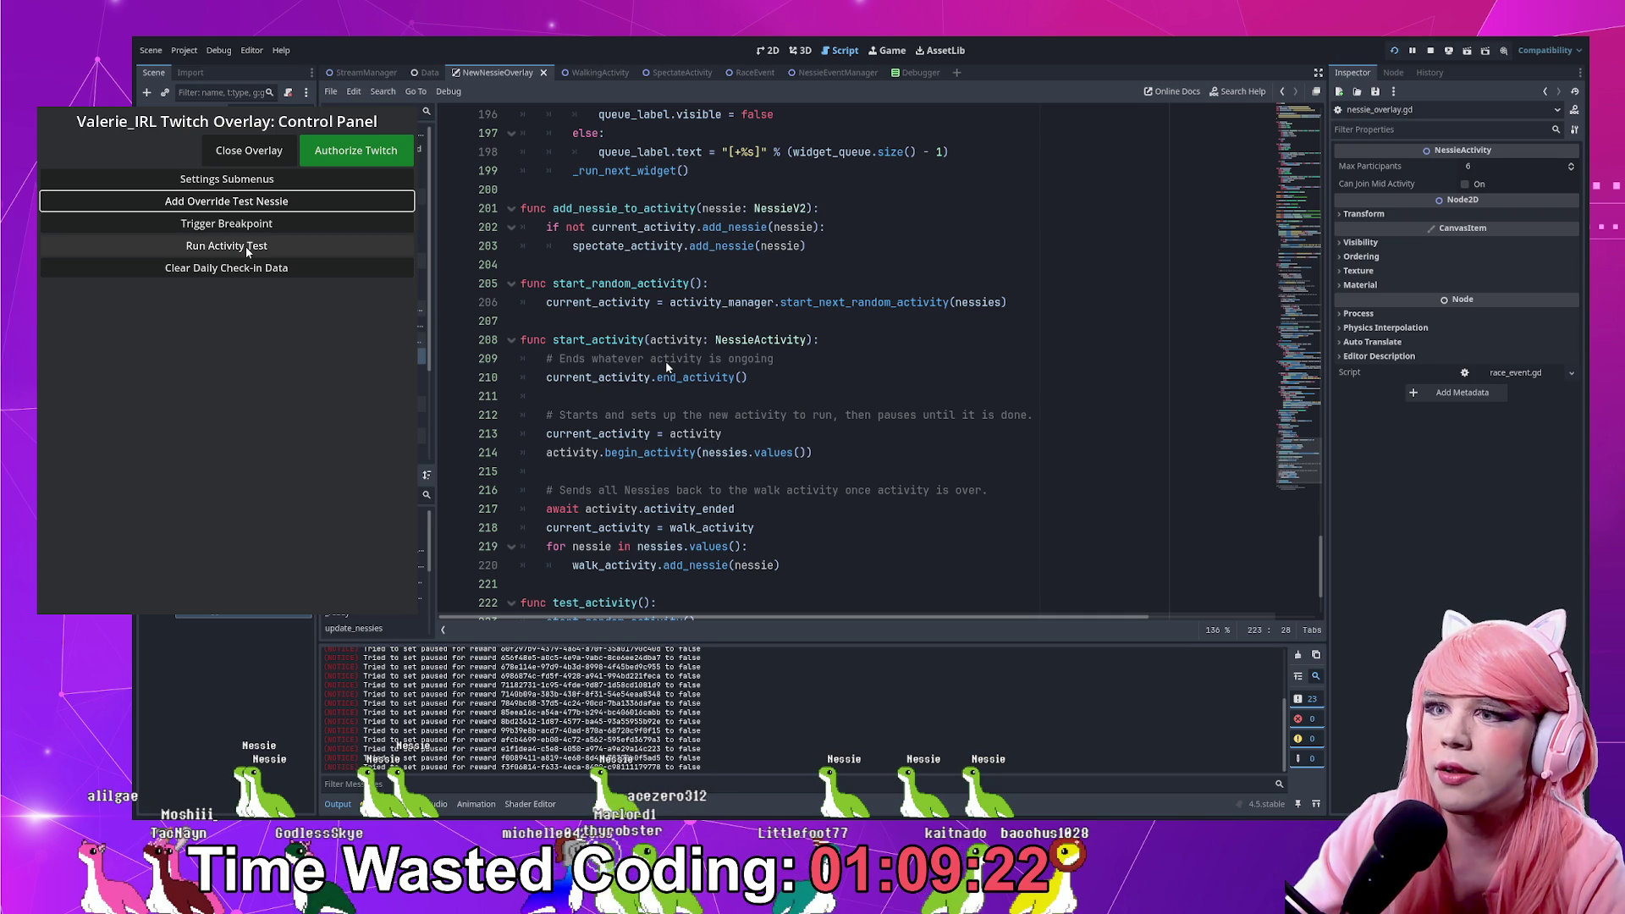
left_click(245, 247)
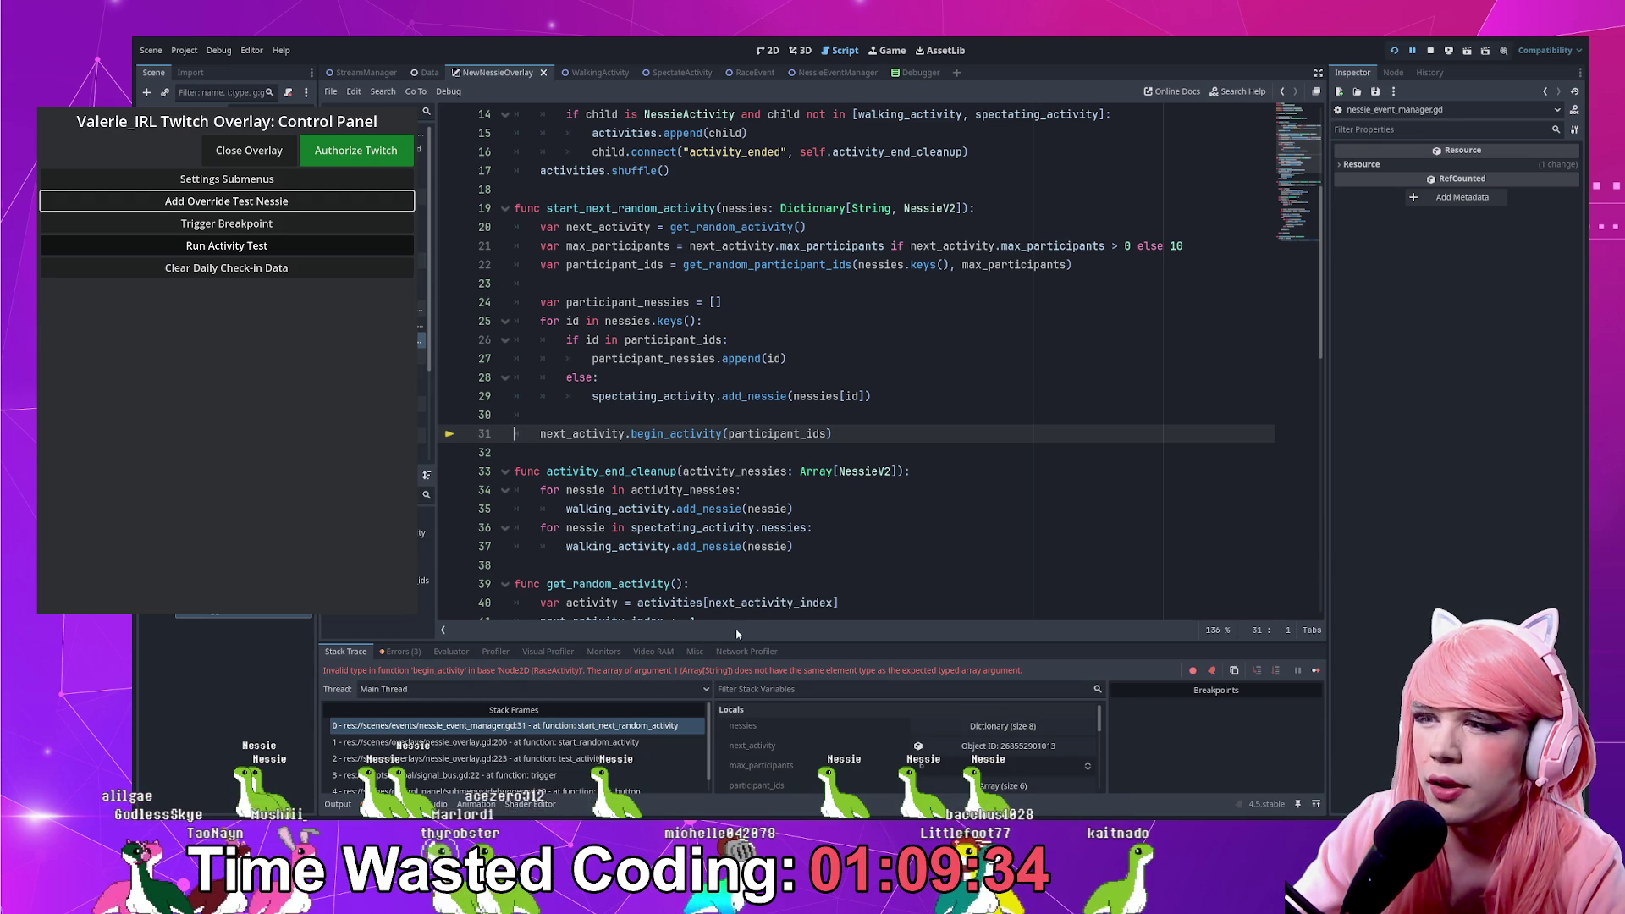
left_click(695, 302)
Annotate participant_nessies on line 24 with the type Array[String]
type(": Arra")
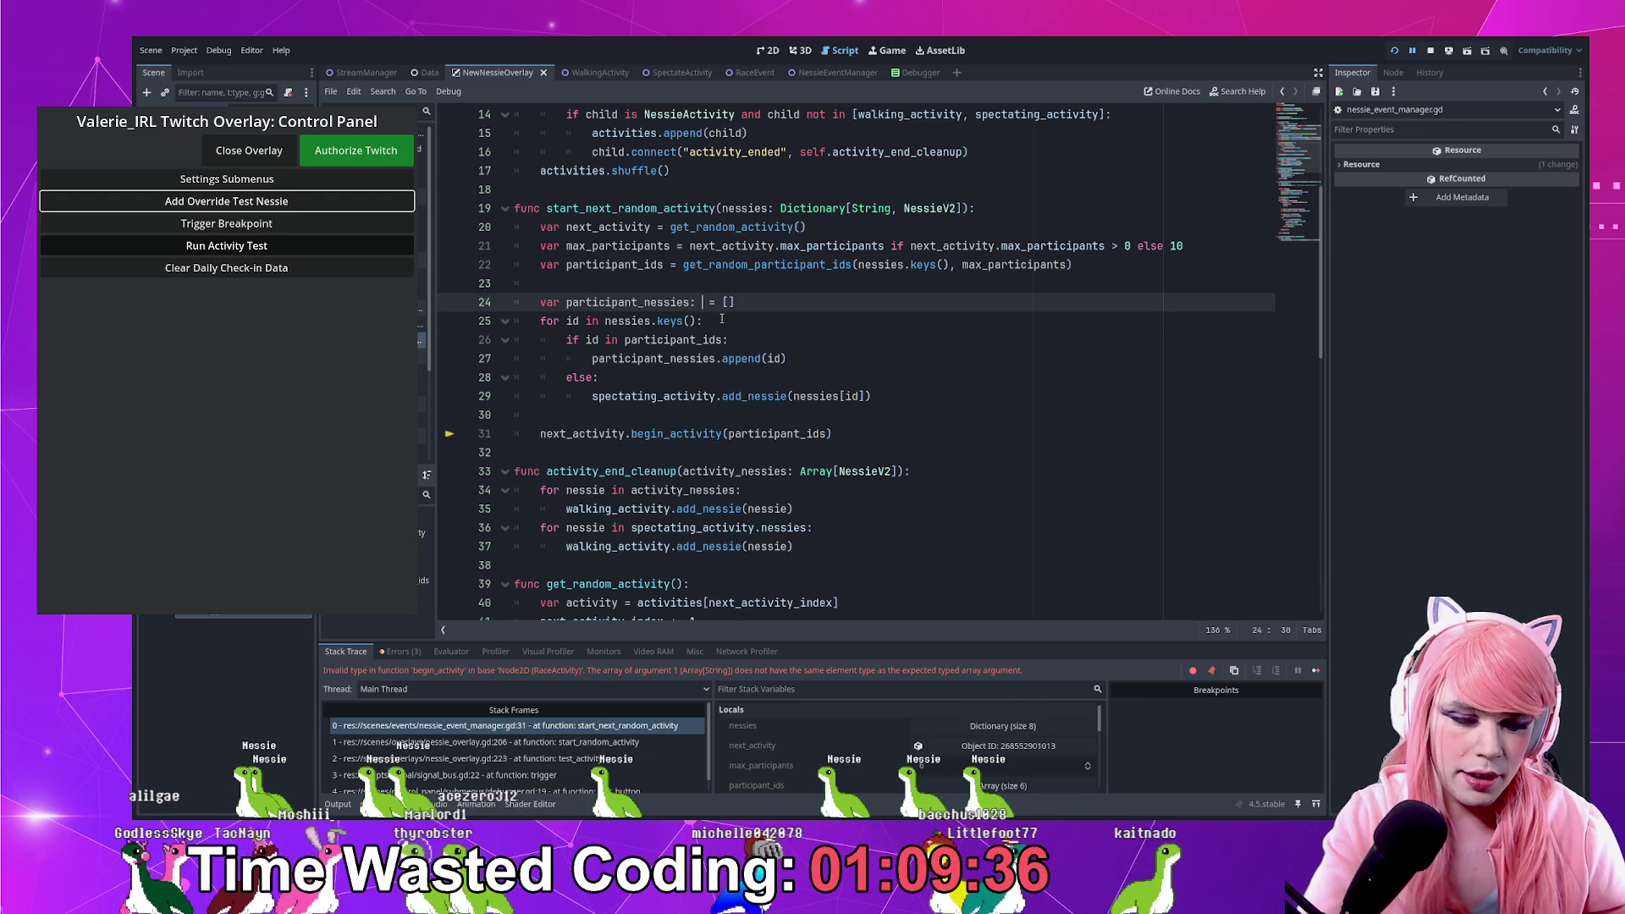
type("y[String")
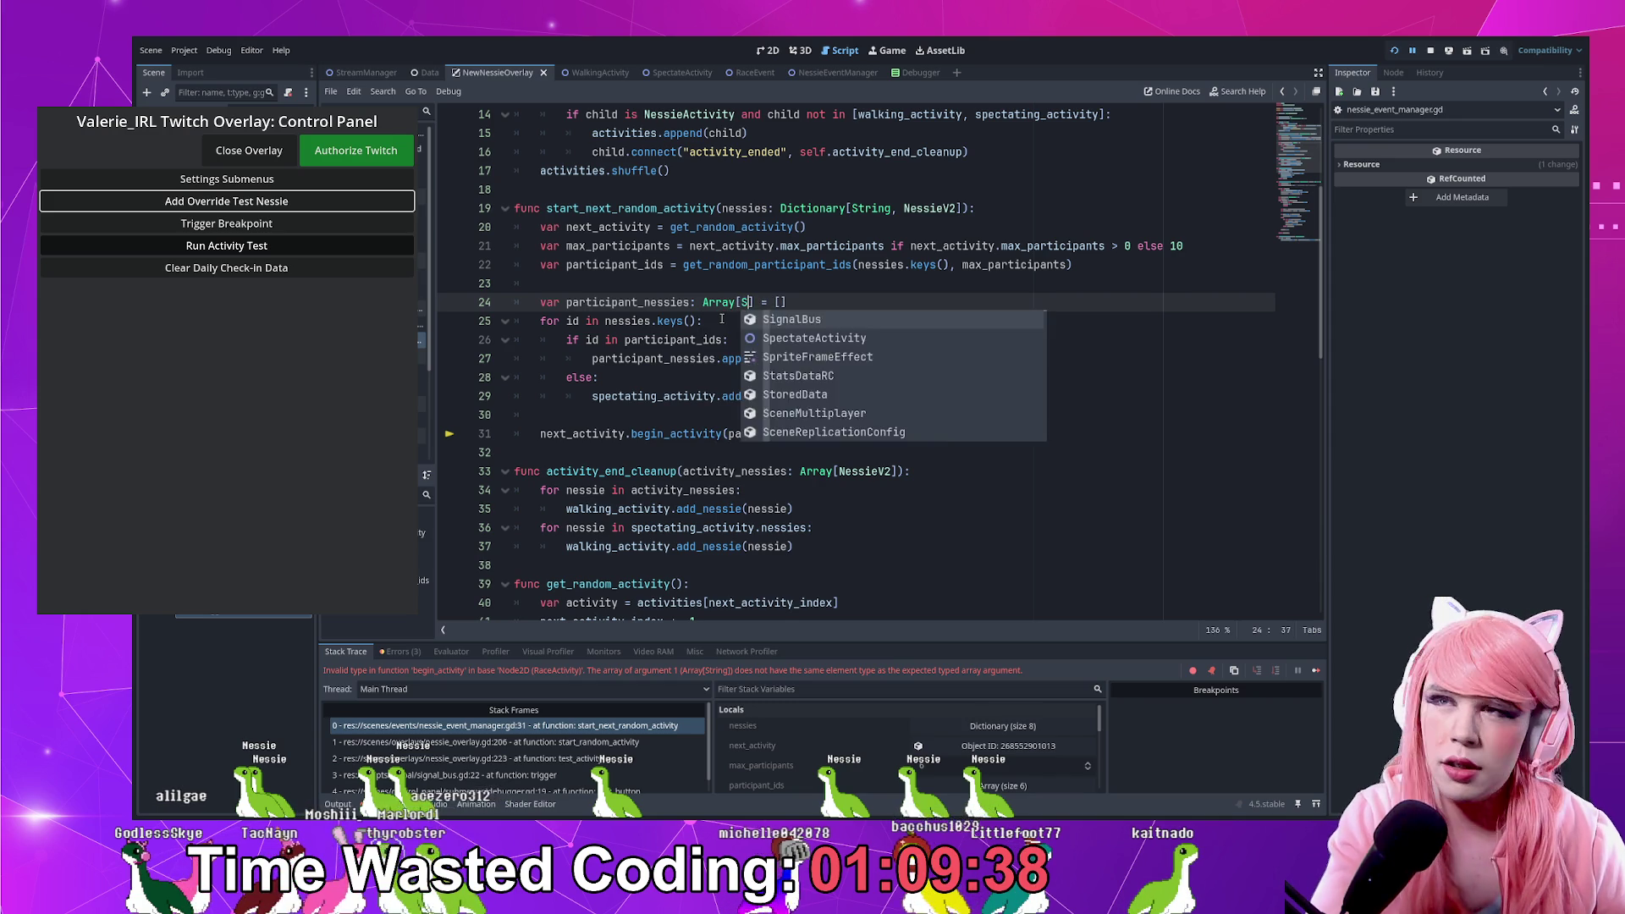
key("End")
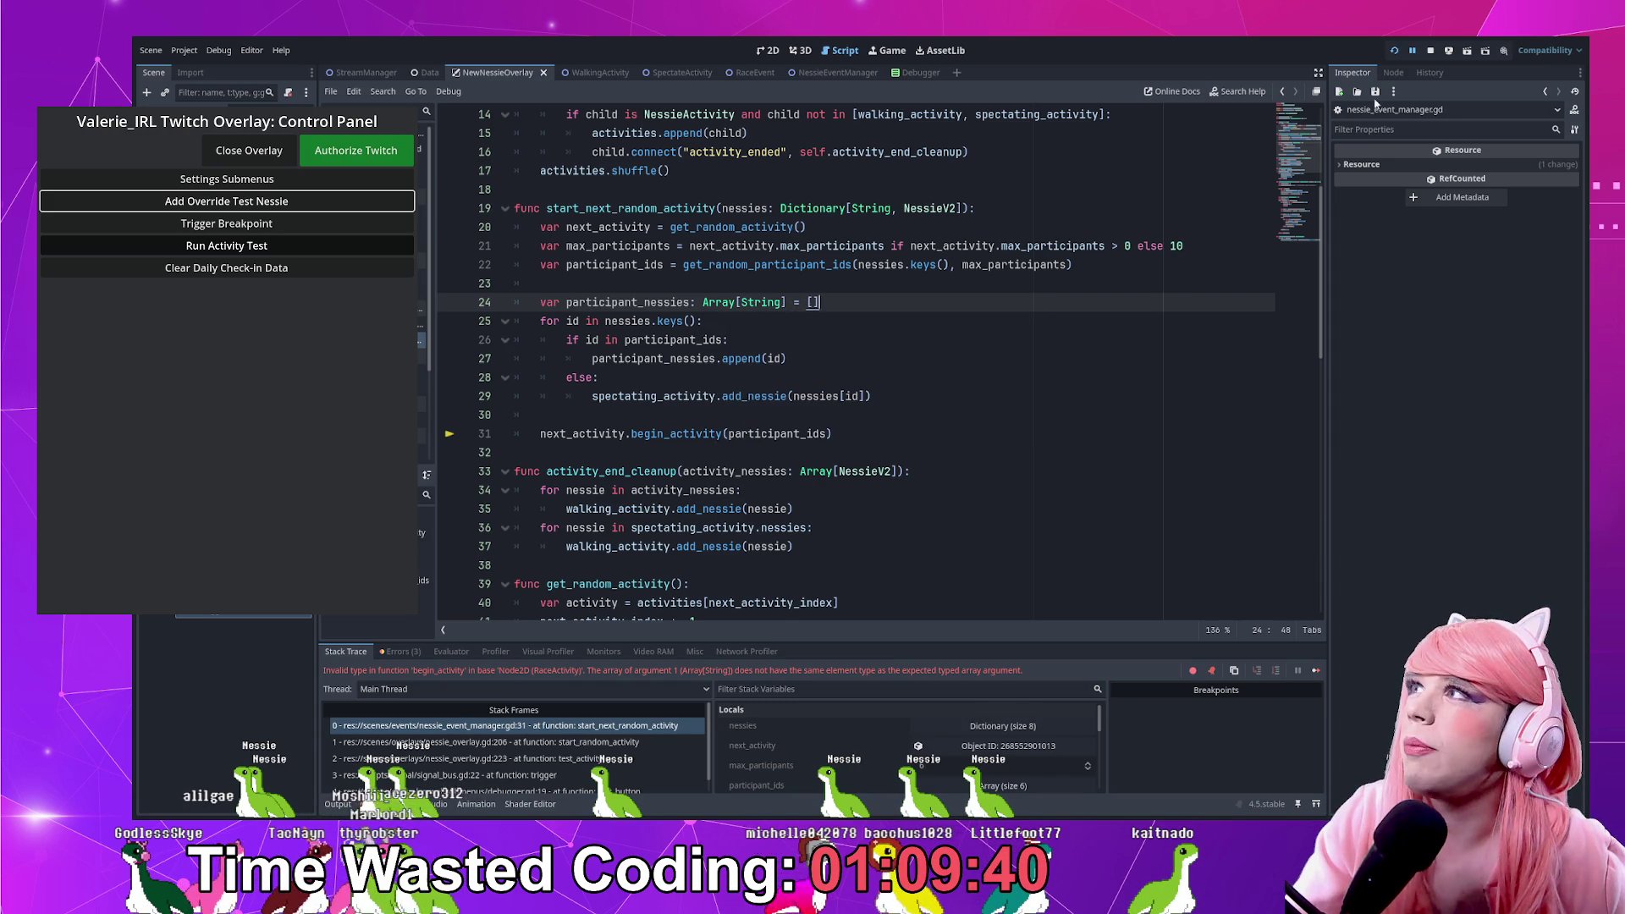
left_click(1430, 50)
Restart the project, open the overlay, add a test Nessie, and rerun the activity test
key("Down")
key("Down")
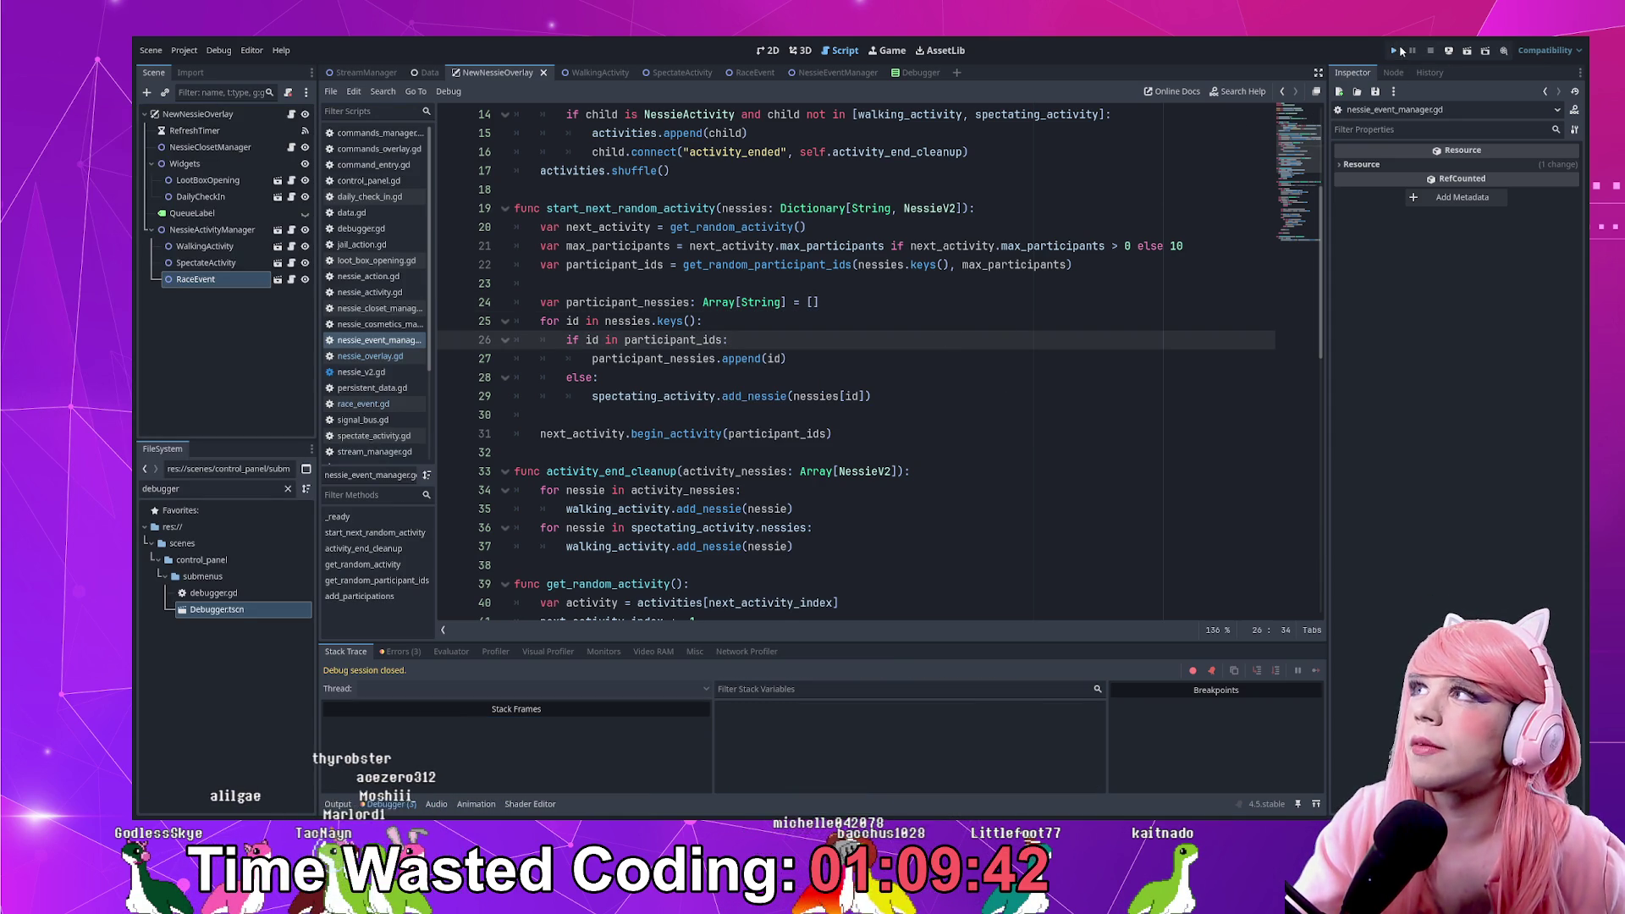
left_click(1398, 50)
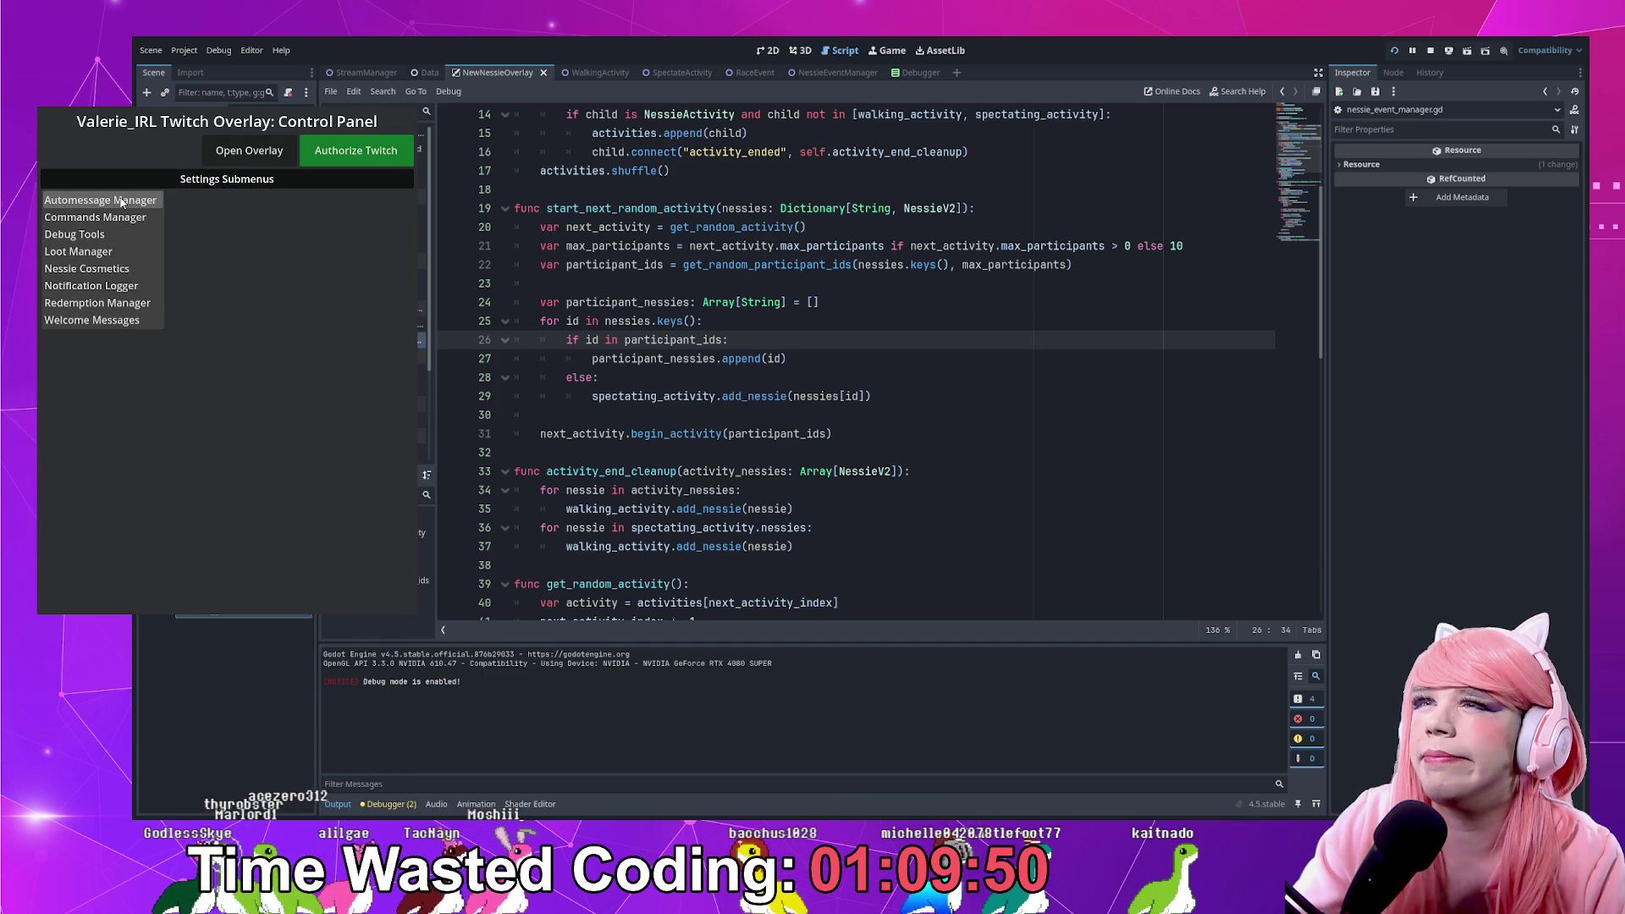
left_click(156, 218)
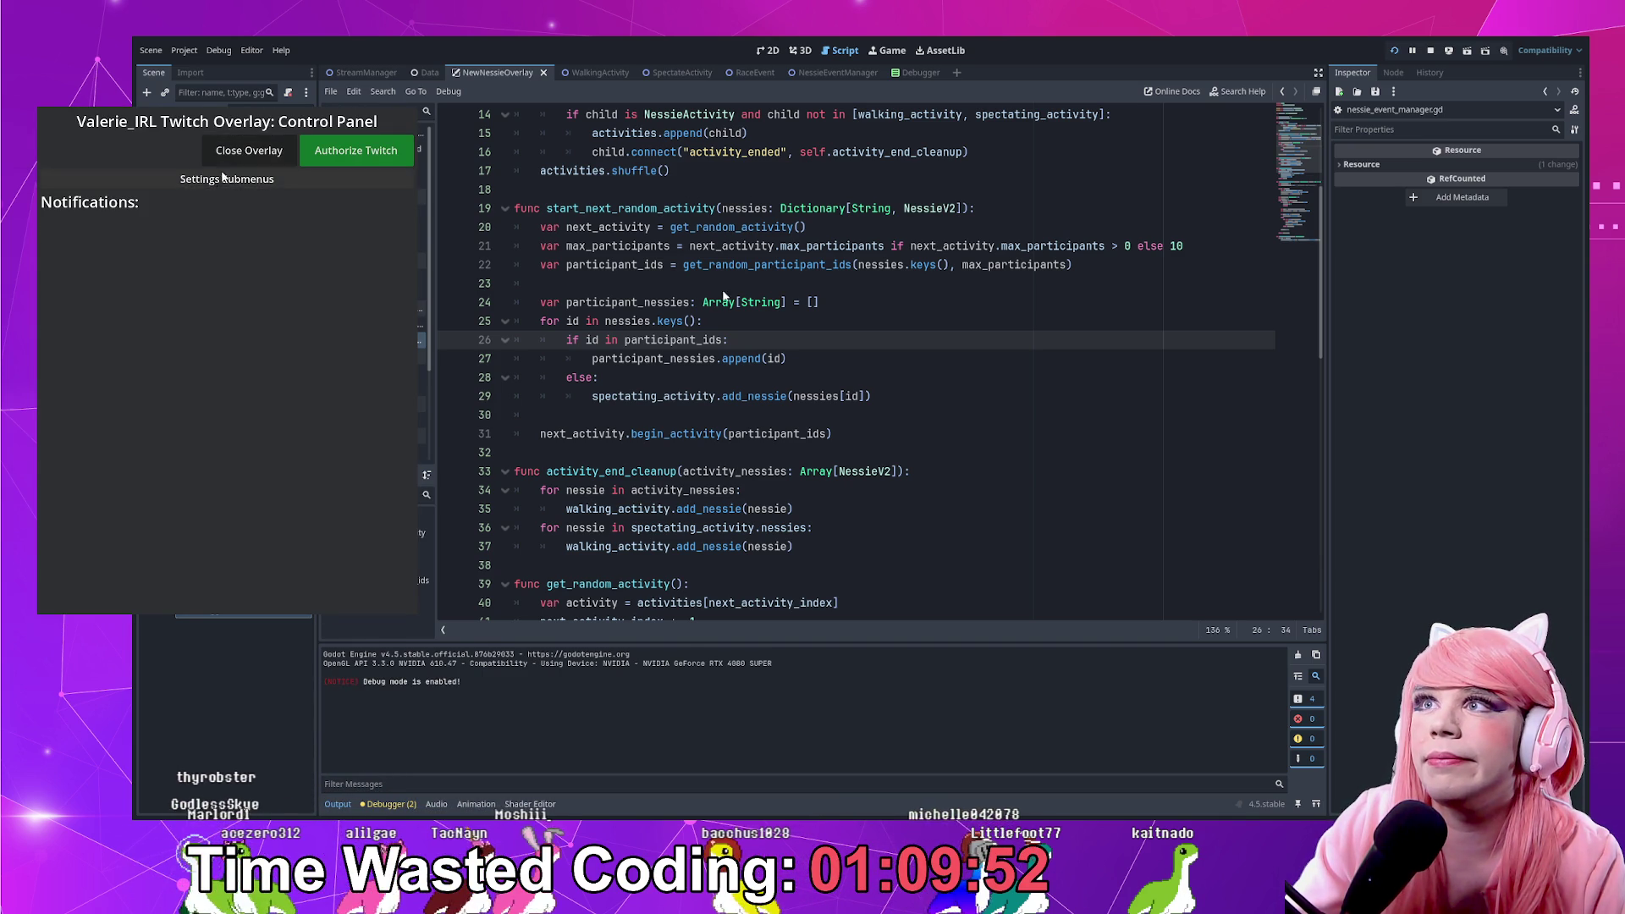
left_click(220, 178)
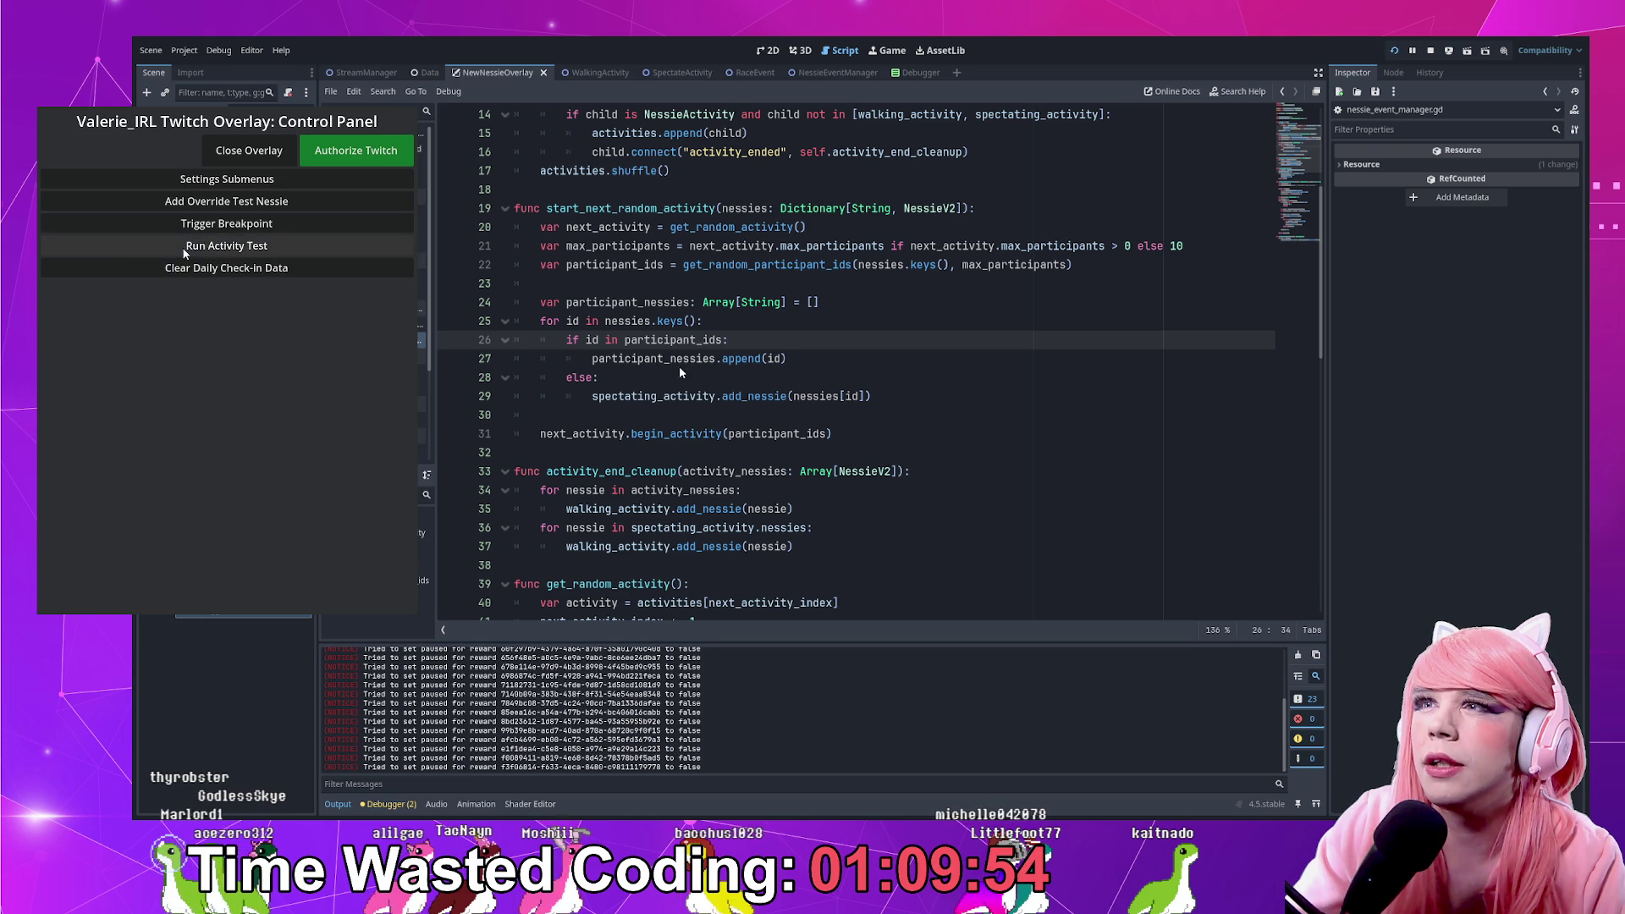
left_click(220, 203)
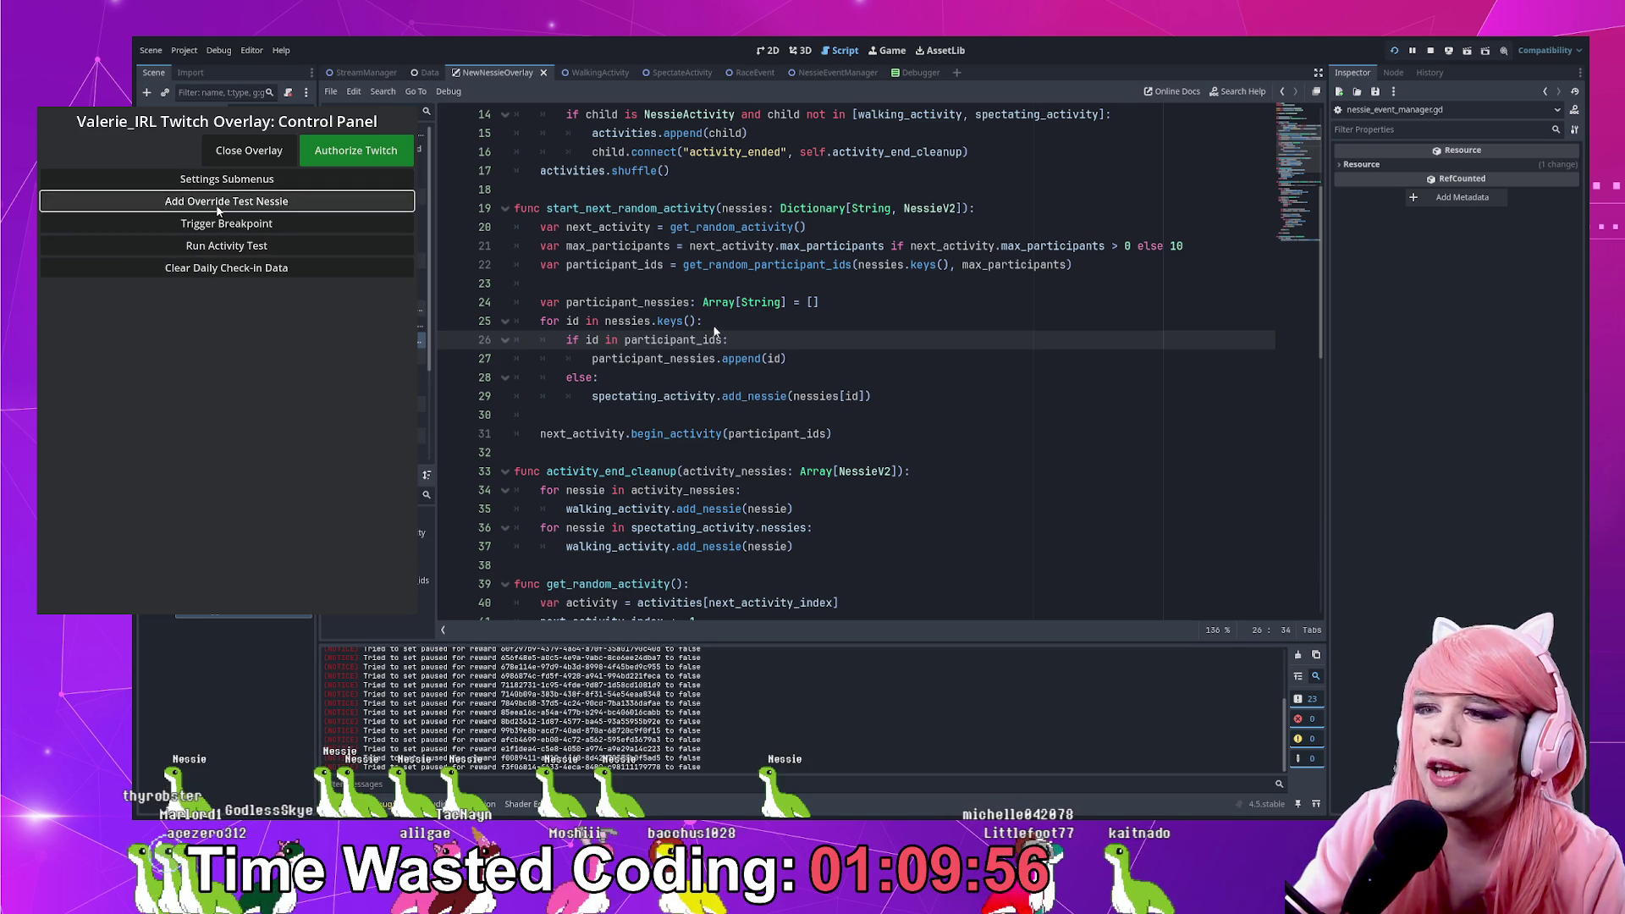
left_click(226, 248)
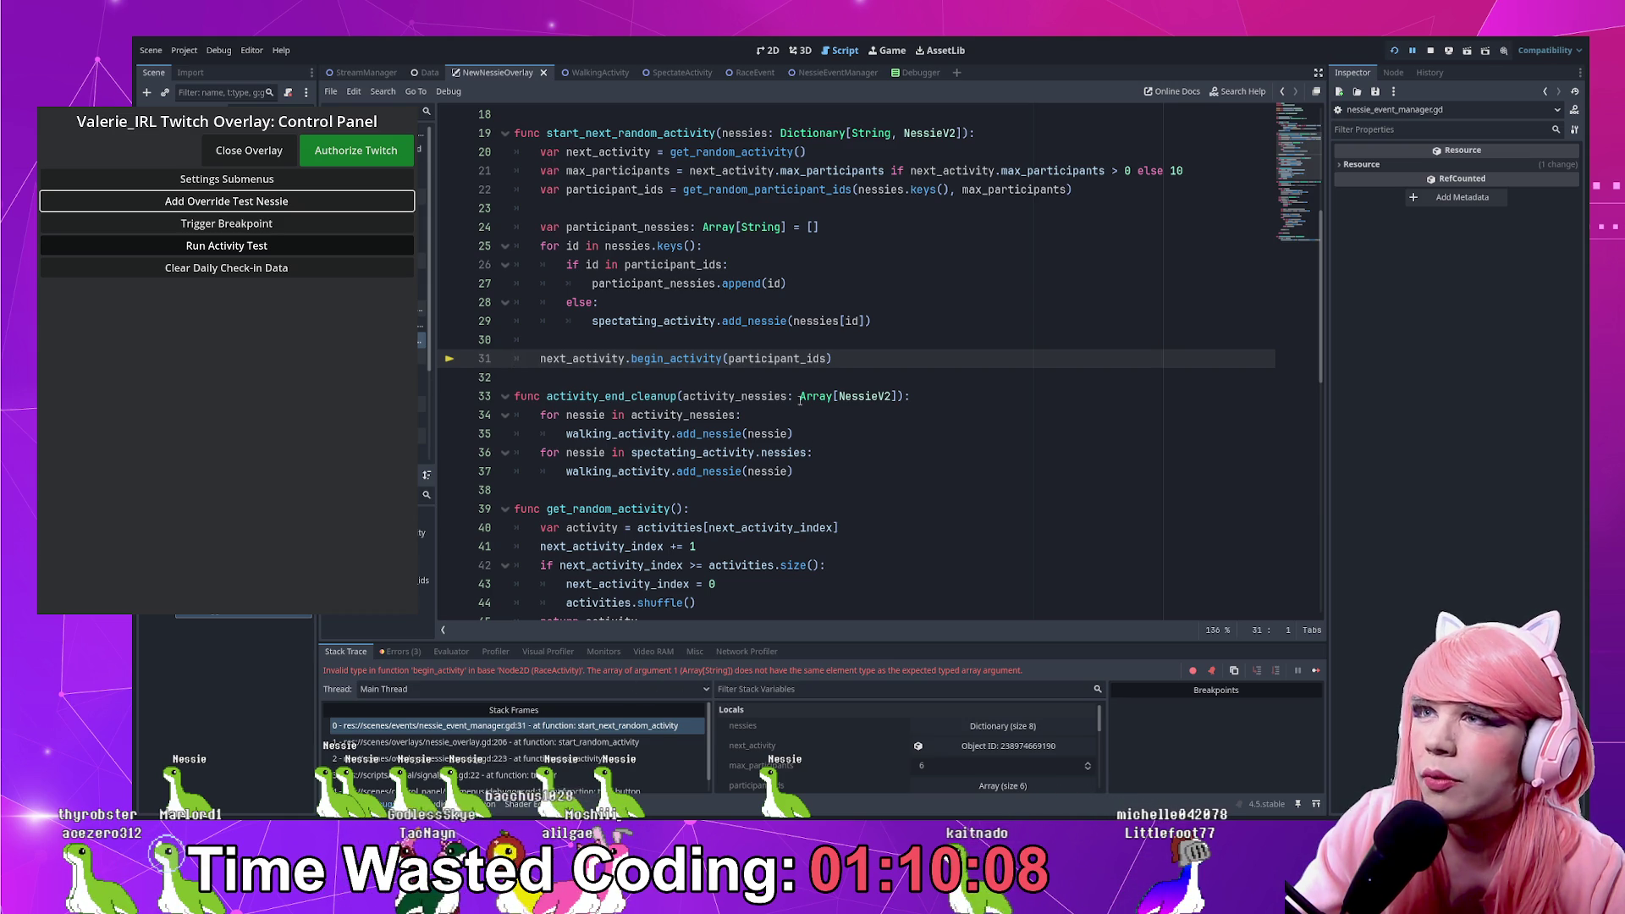
Look up begin_activity's definition to check its Array[NessieV2] parameter, then return to line 31
left_click(702, 359, "ctrl")
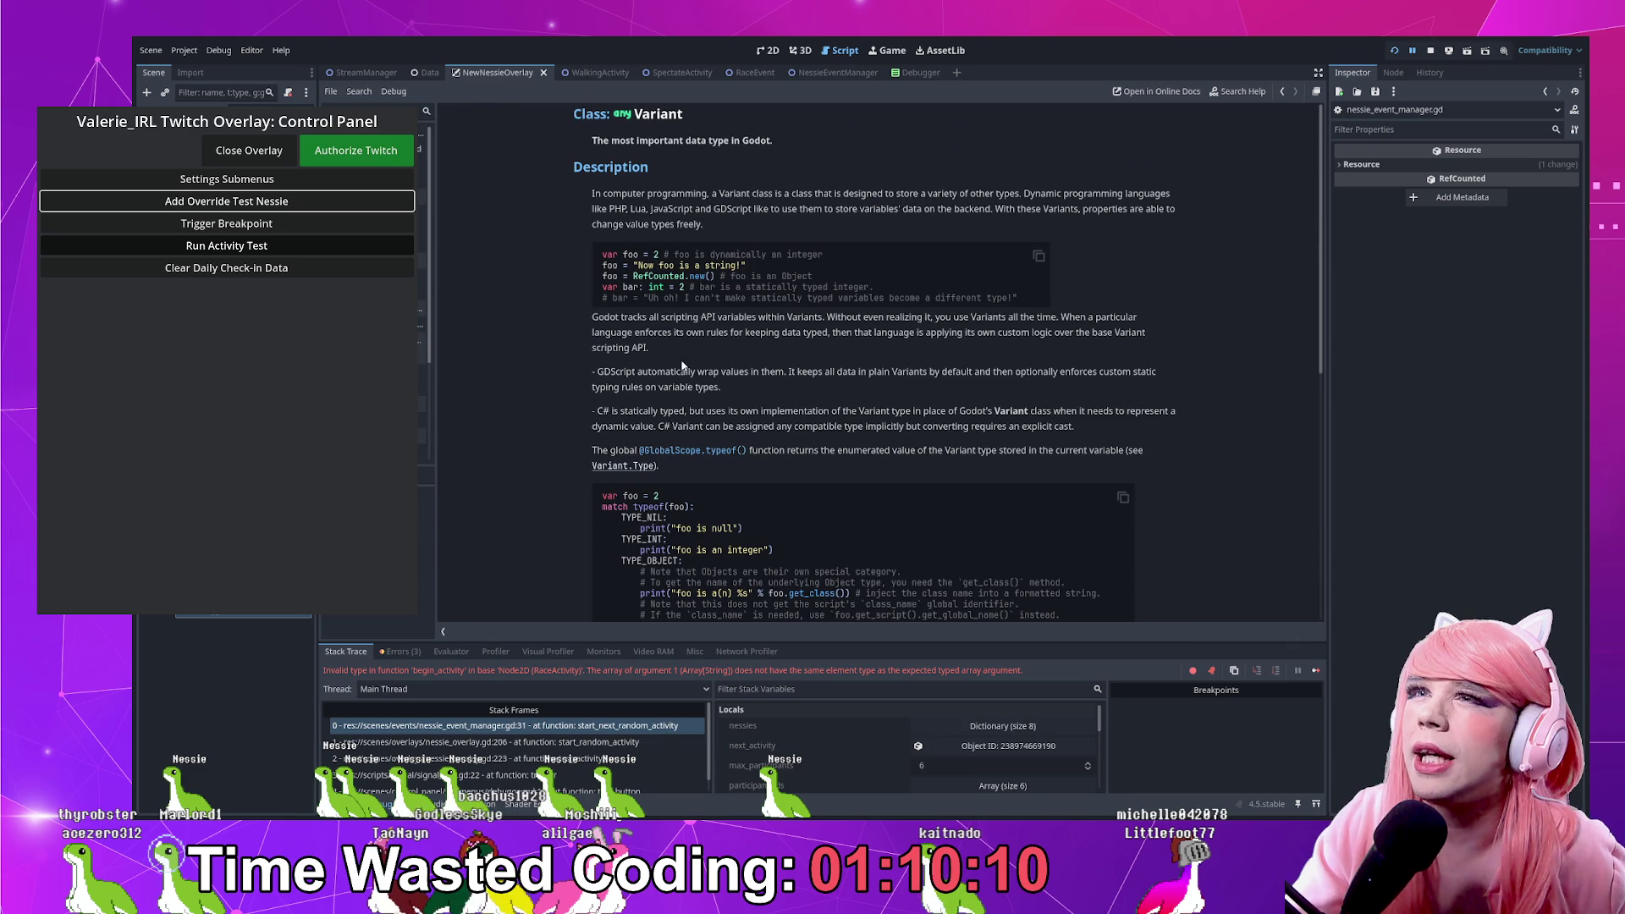
key("alt+Left")
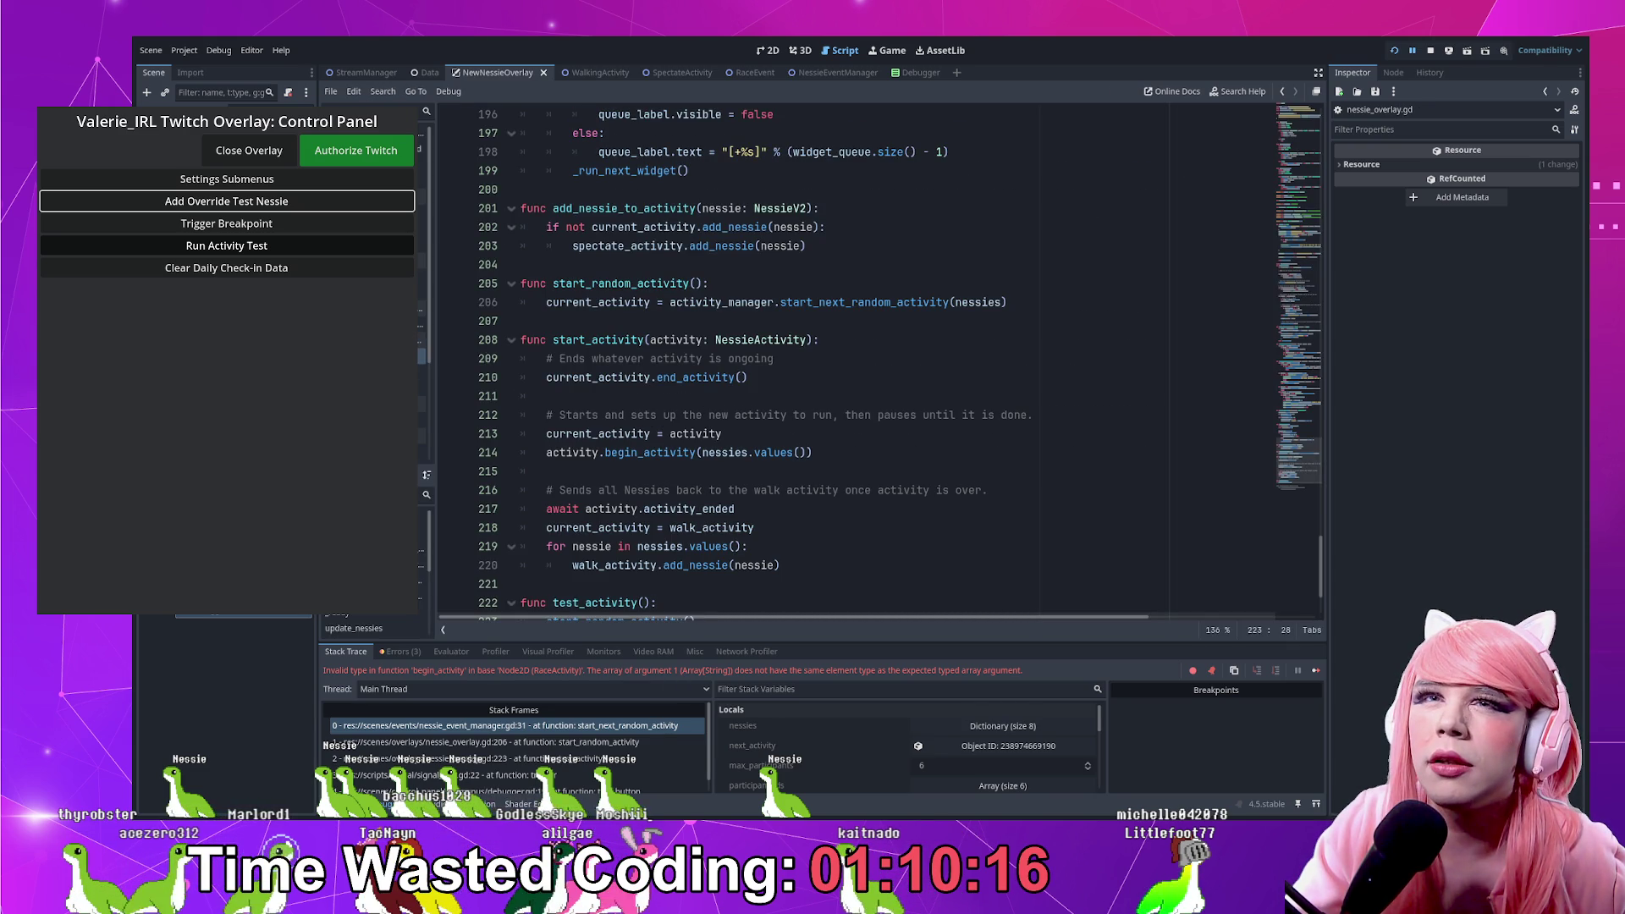
key("alt+Left")
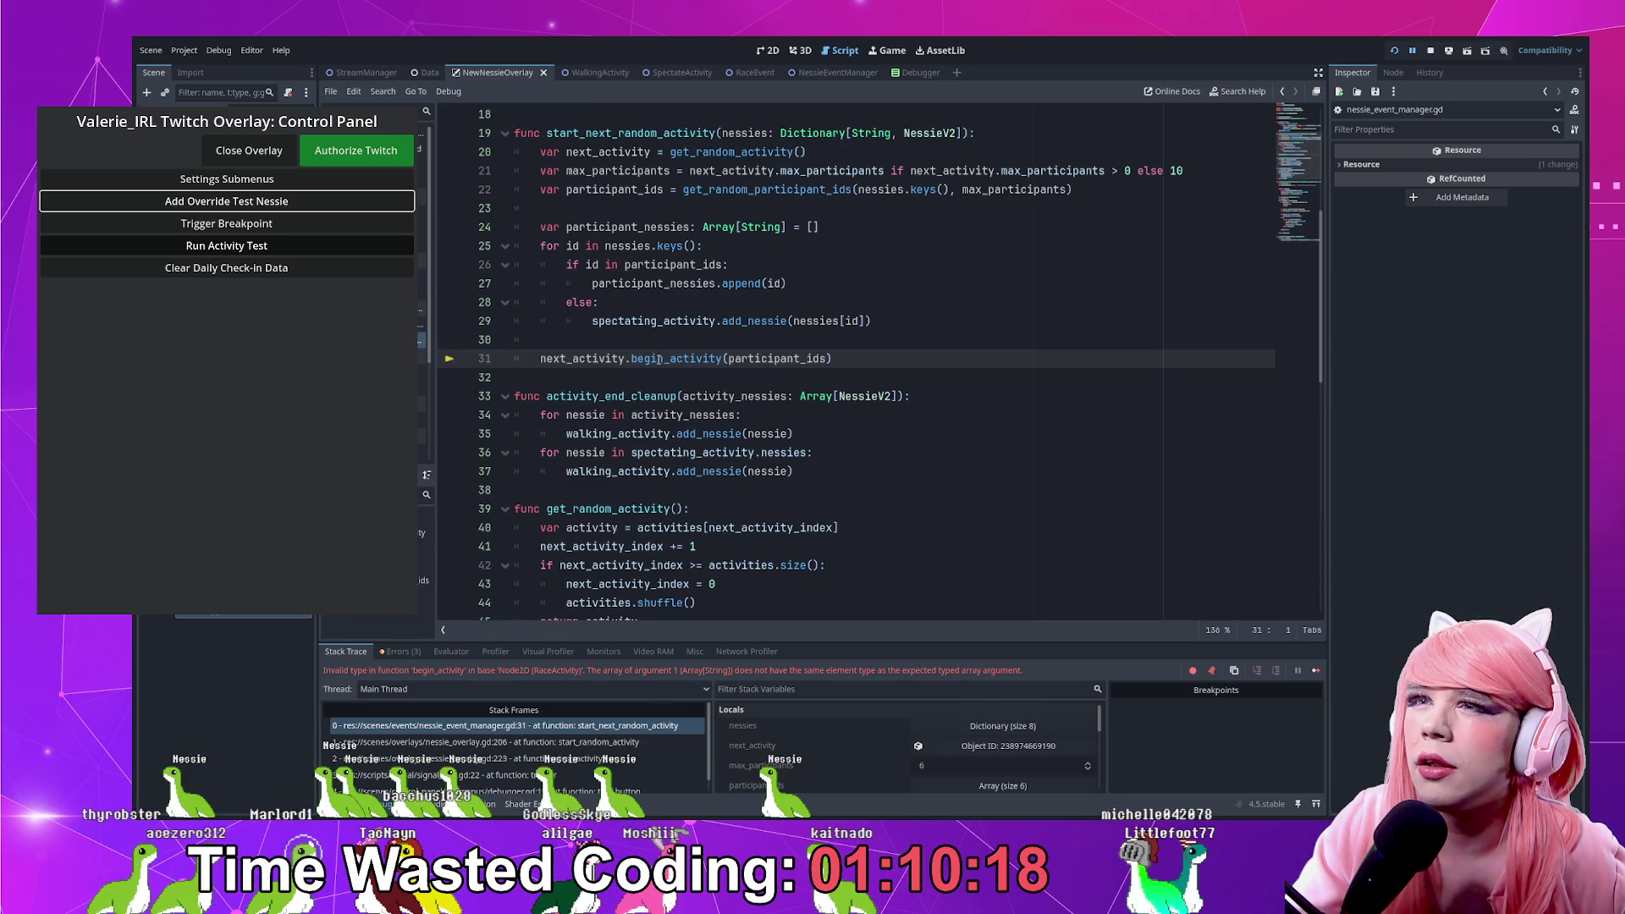
left_click(652, 361, "ctrl")
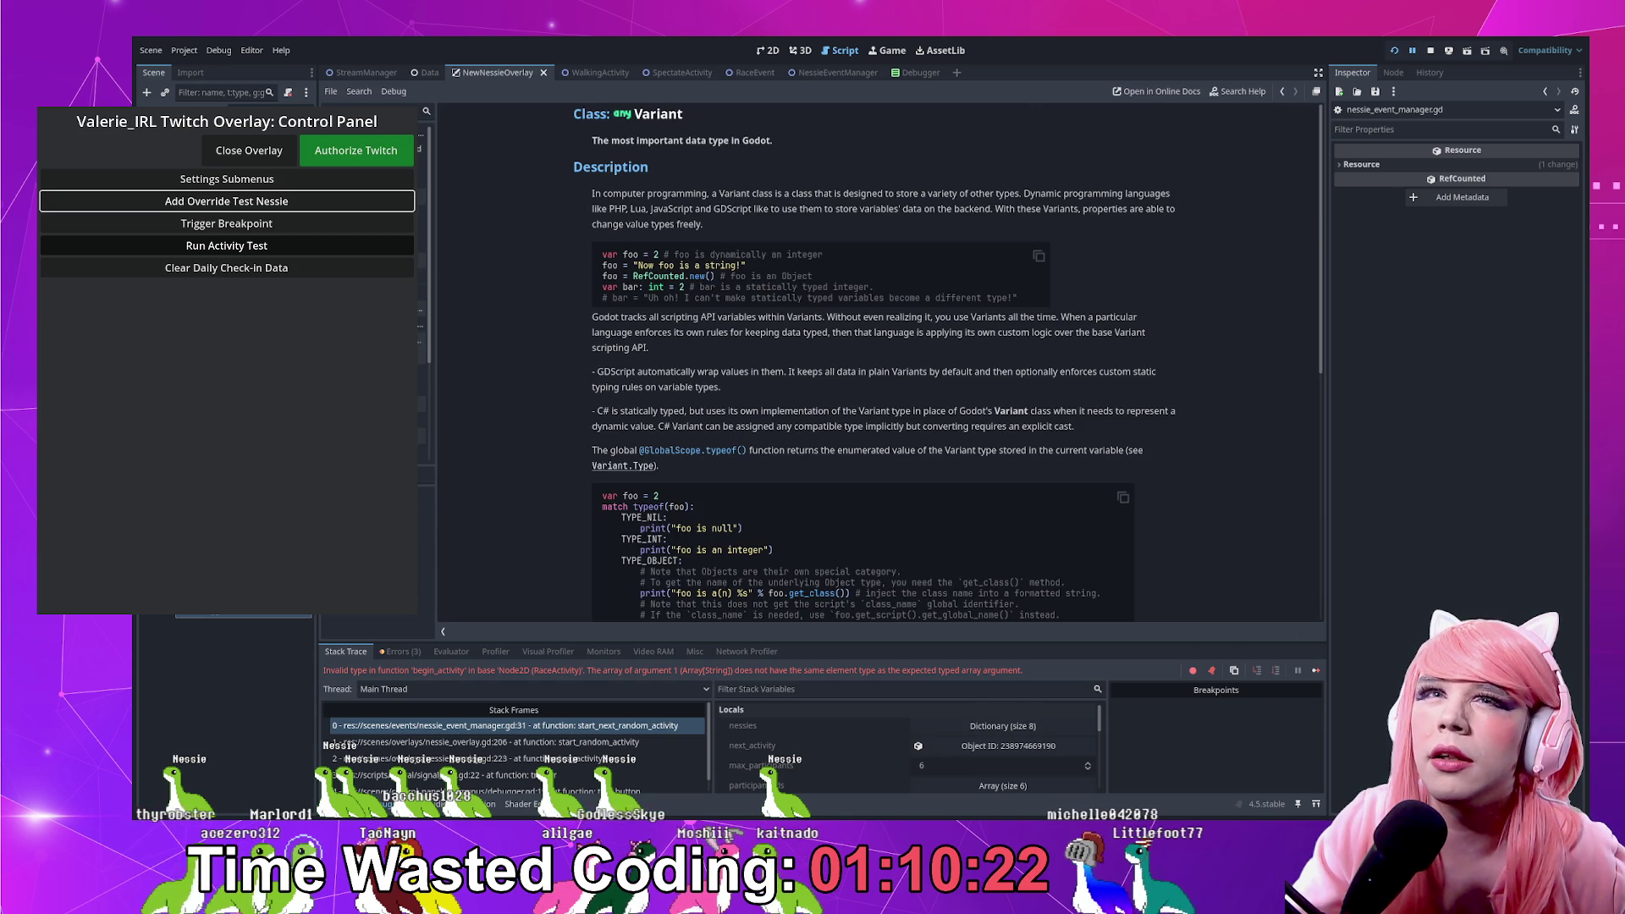
key("alt+Left")
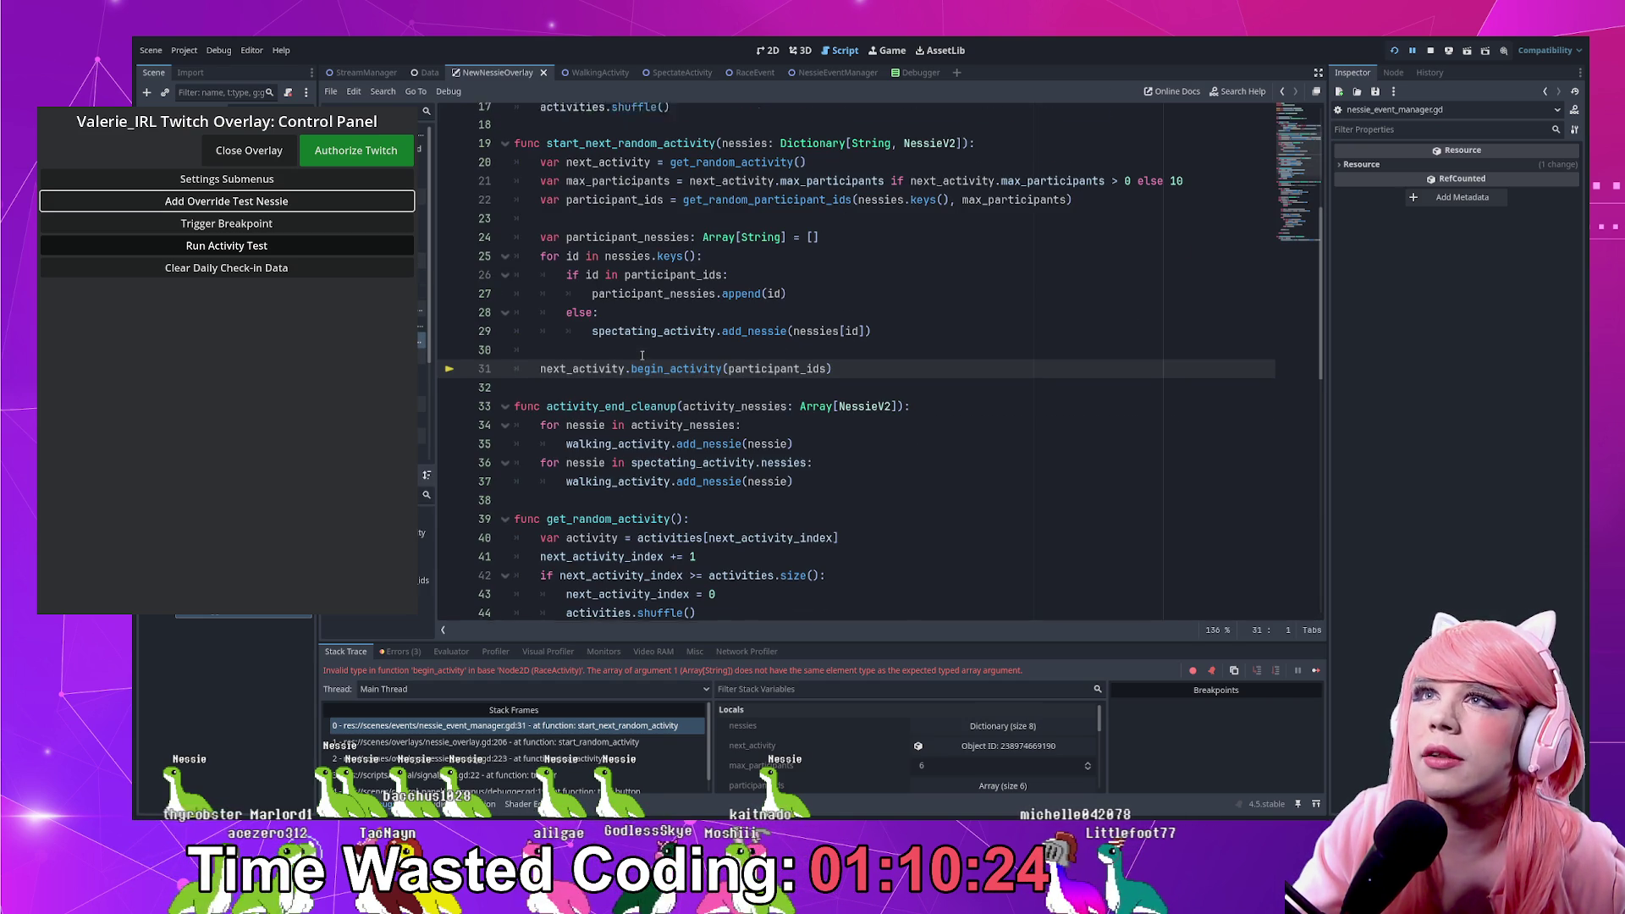
key("alt+Left")
key("alt+Left")
key("alt+Left")
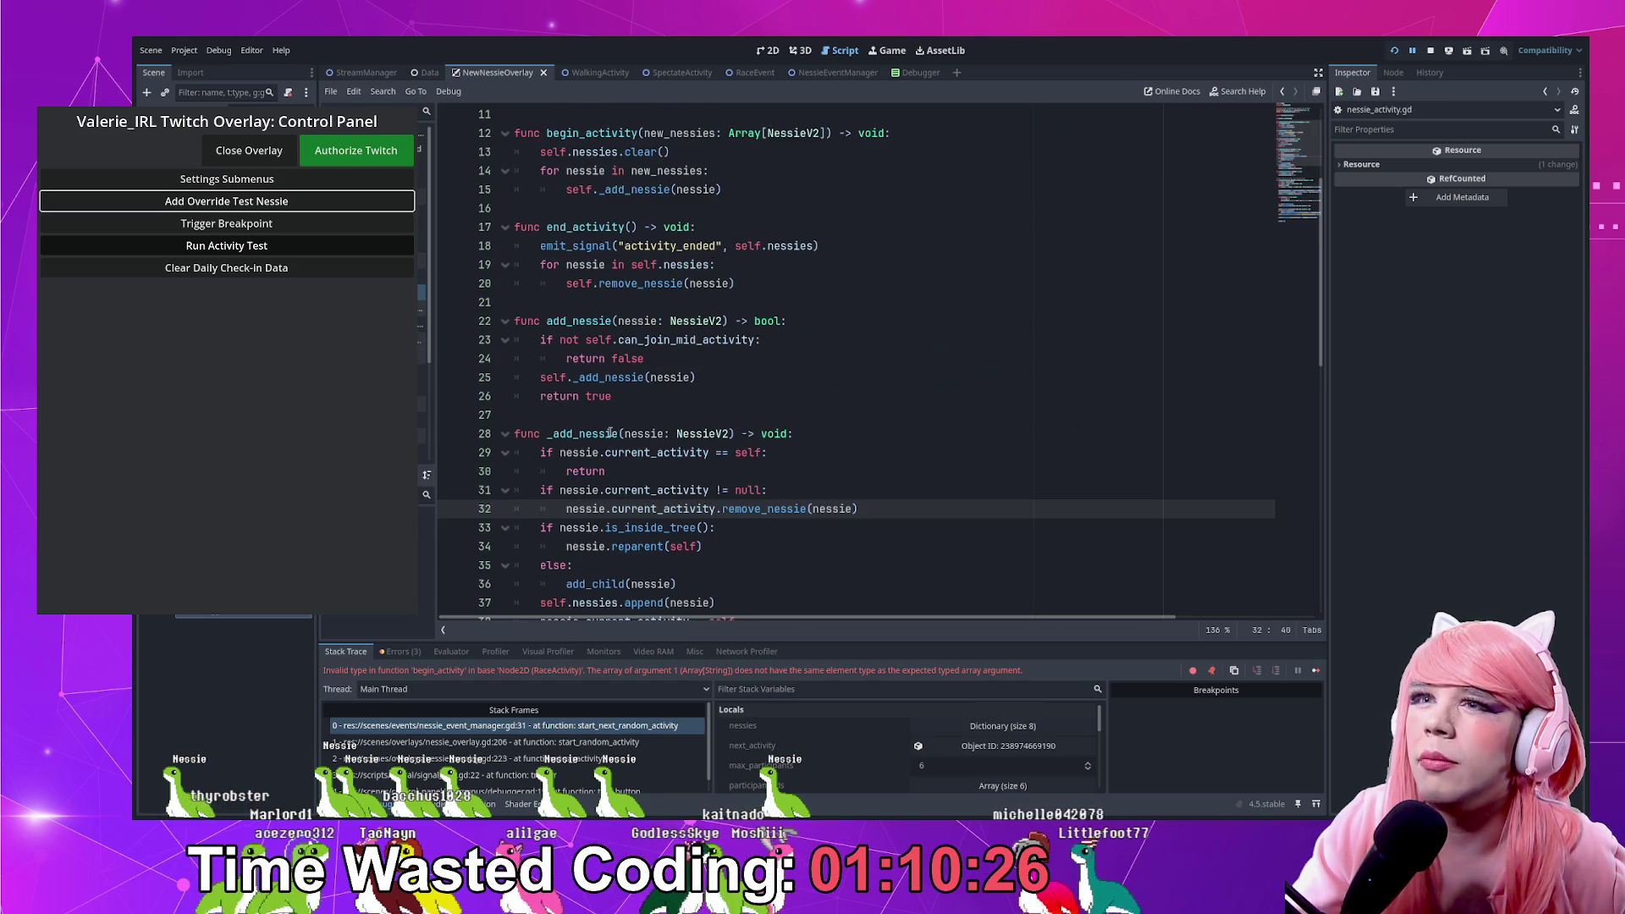
key("alt+Left")
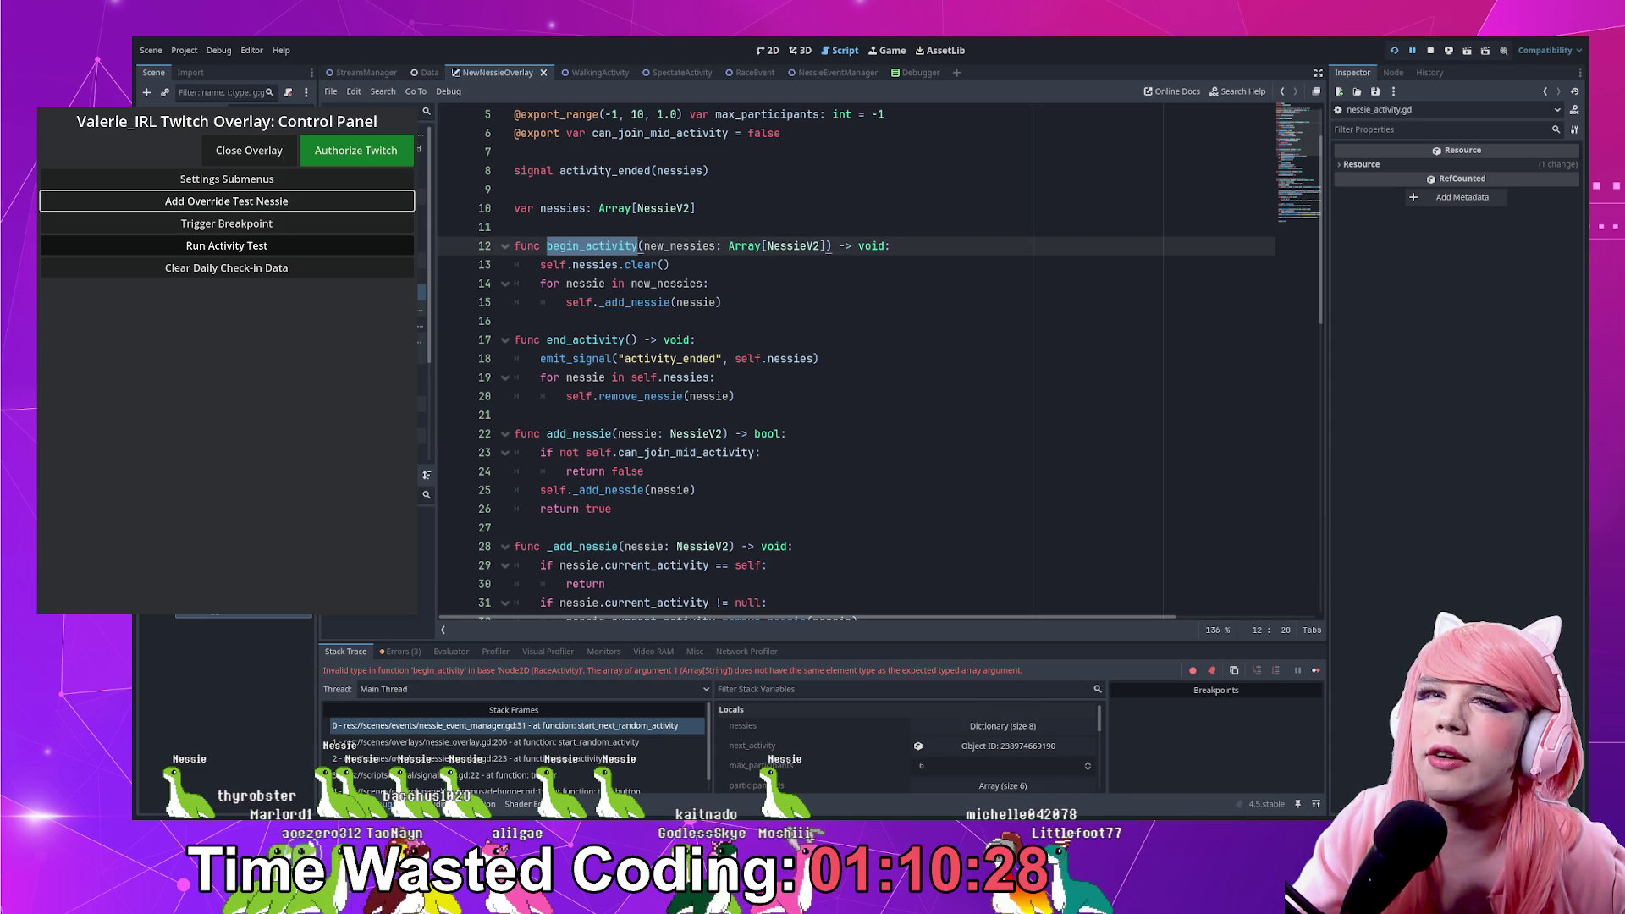
key("alt+Left")
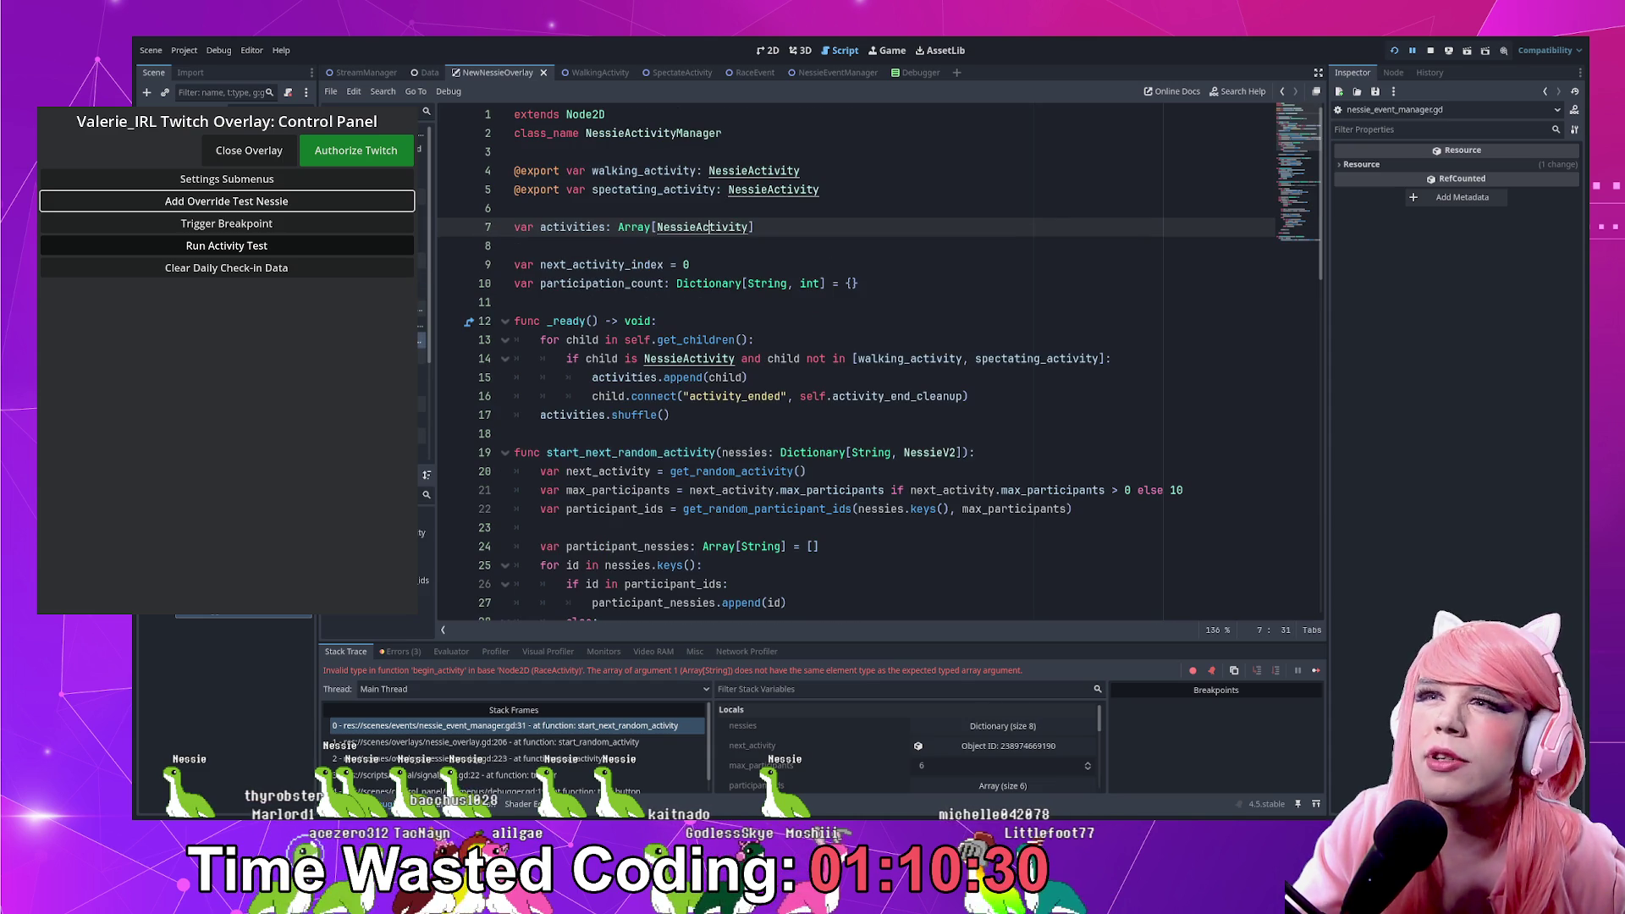
Replace participant_ids with participant_nessies in line 31's begin_activity call and stop the overlay
scroll(753, 300, "down", 3)
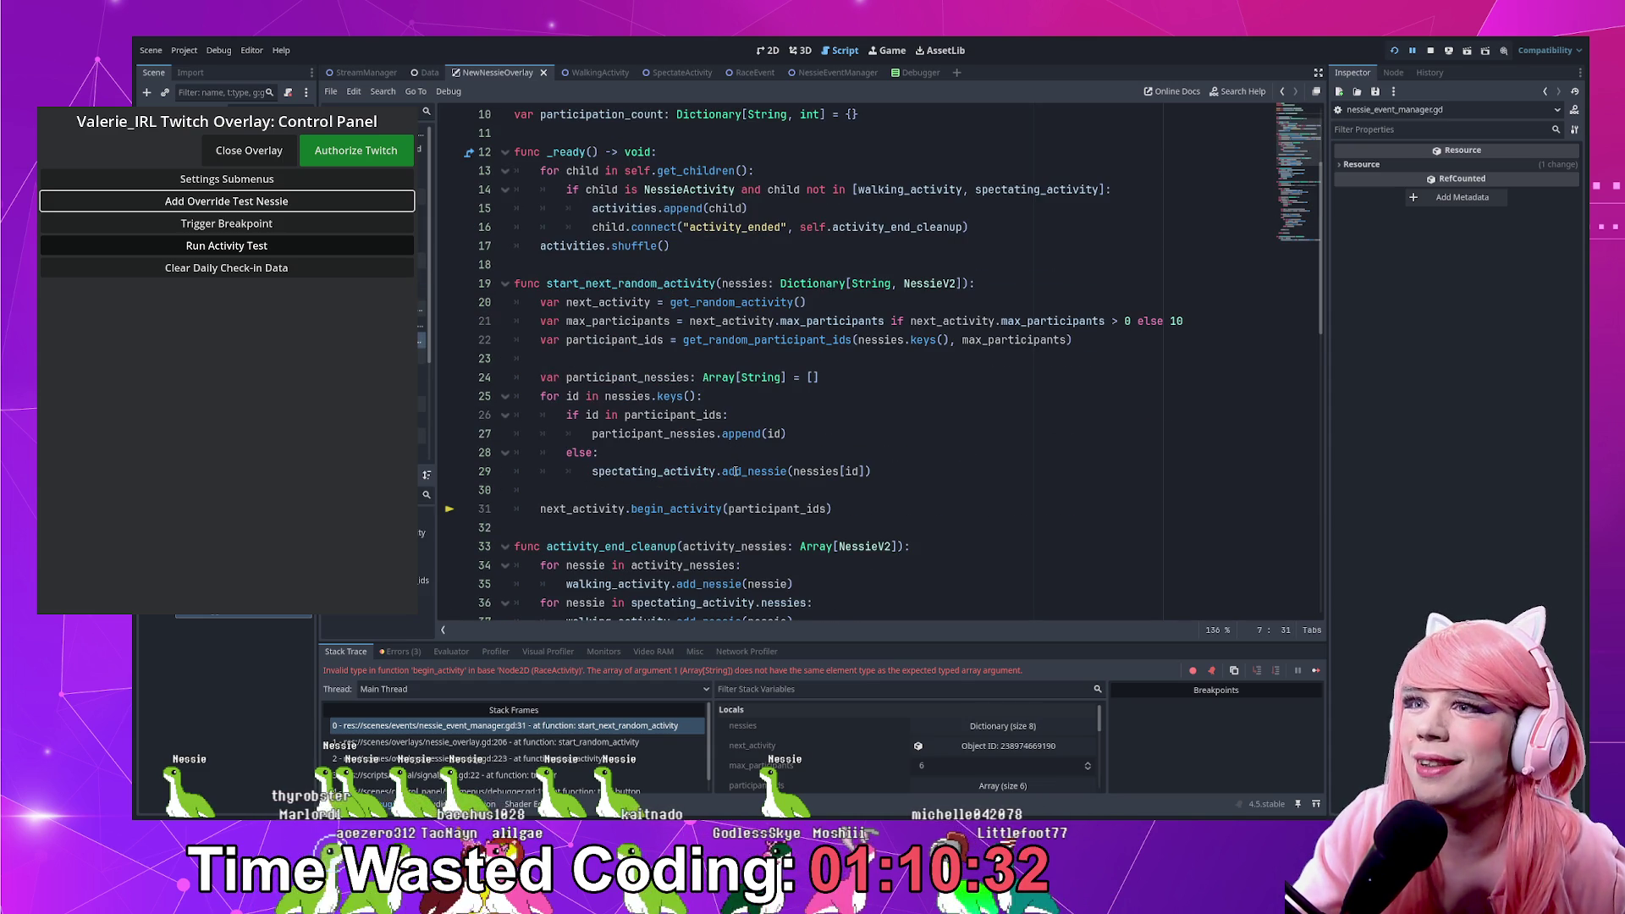
scroll(735, 471, "down", 1)
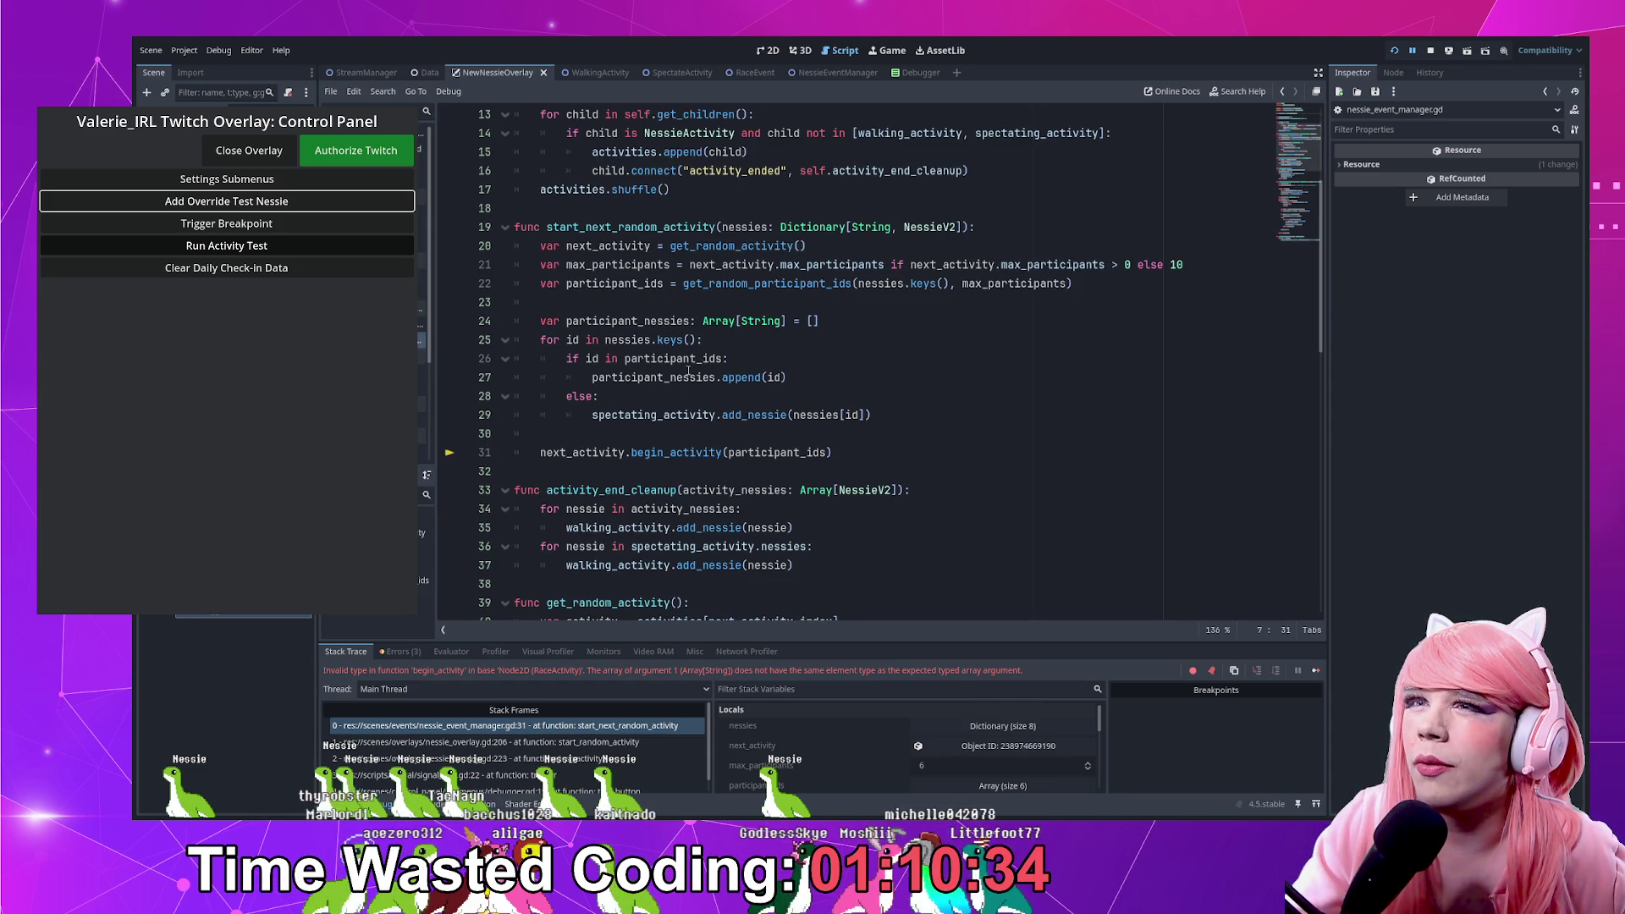
double_click(627, 321)
key("ctrl+c")
double_click(779, 452)
key("ctrl+v")
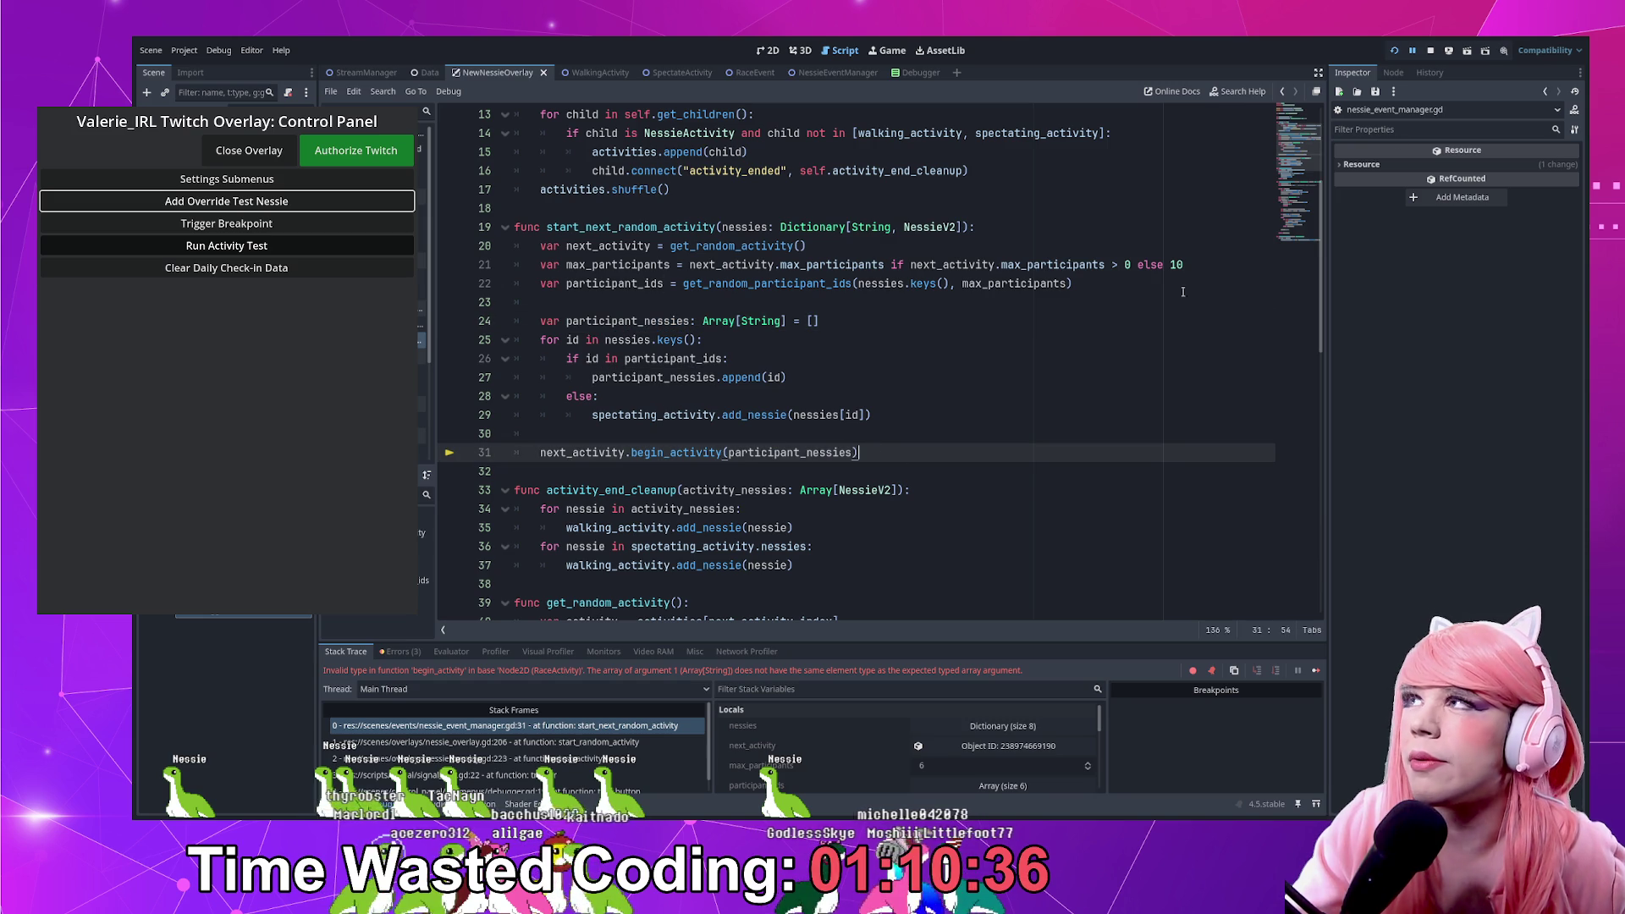
left_click(1431, 50)
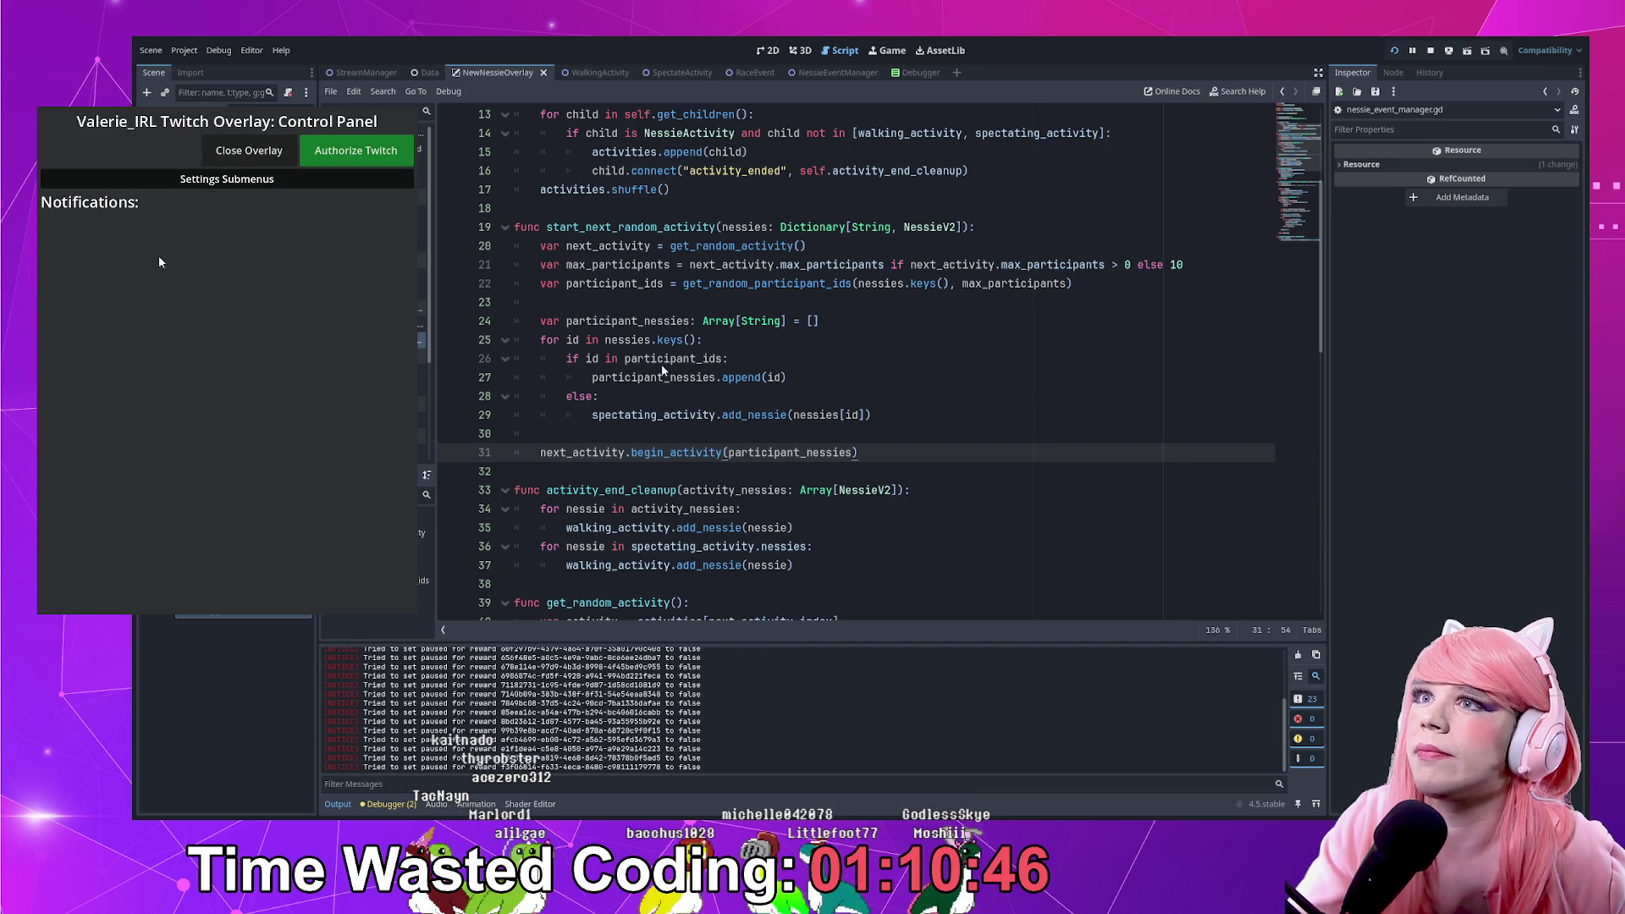
Spawn four test Nessies and run the activity test, which breaks on an Array[String] mismatch
left_click(169, 179)
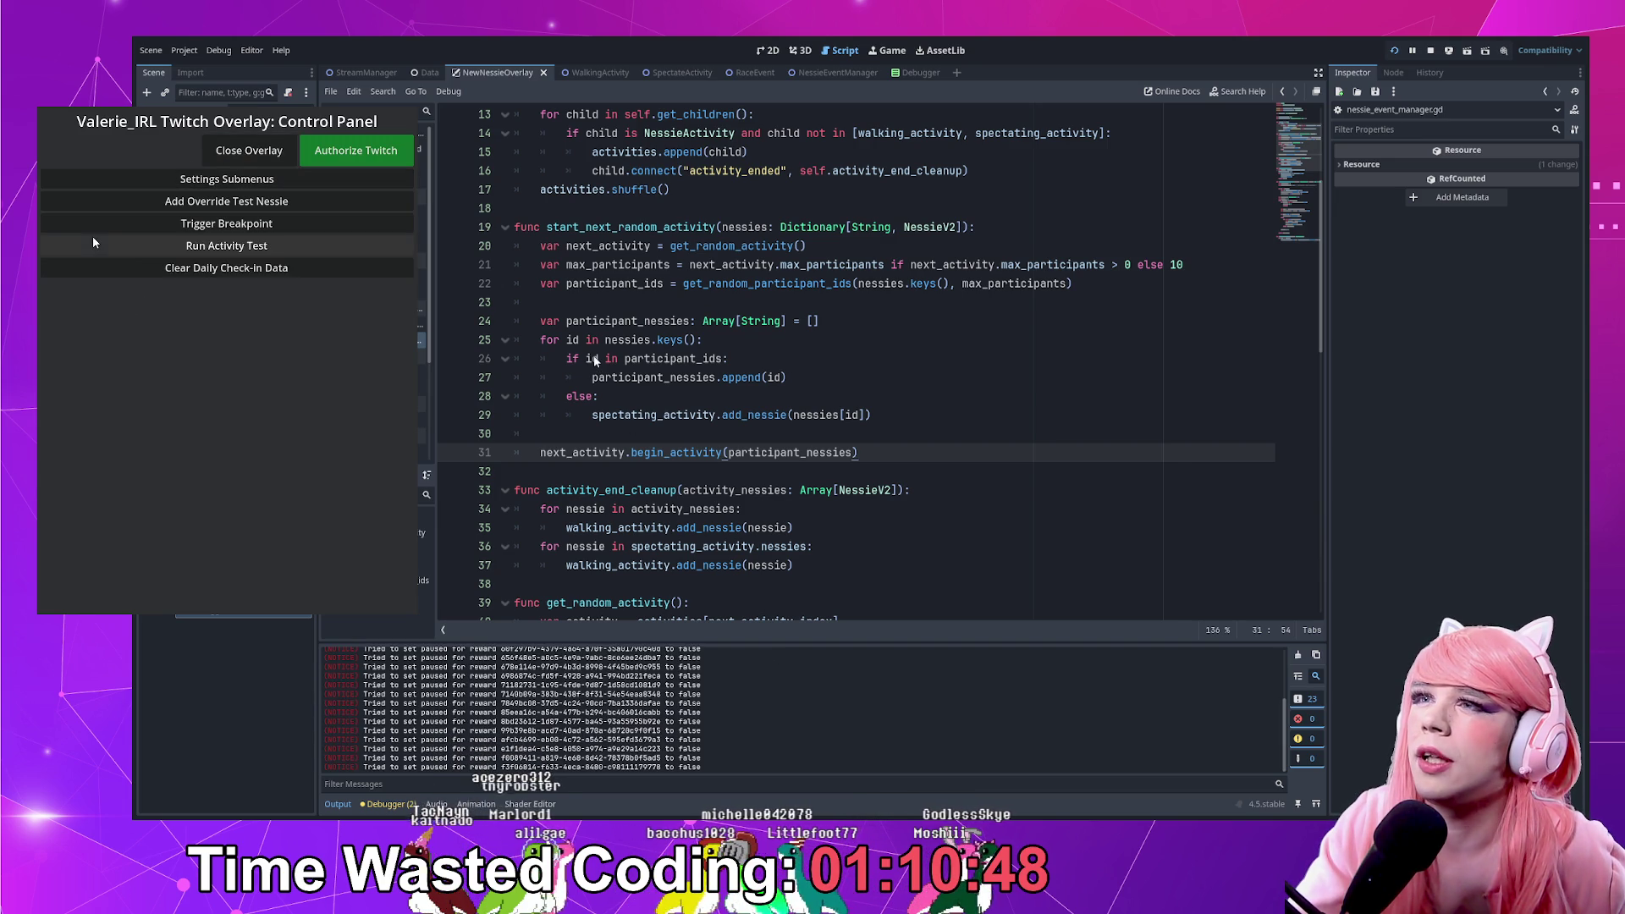
left_click(243, 203)
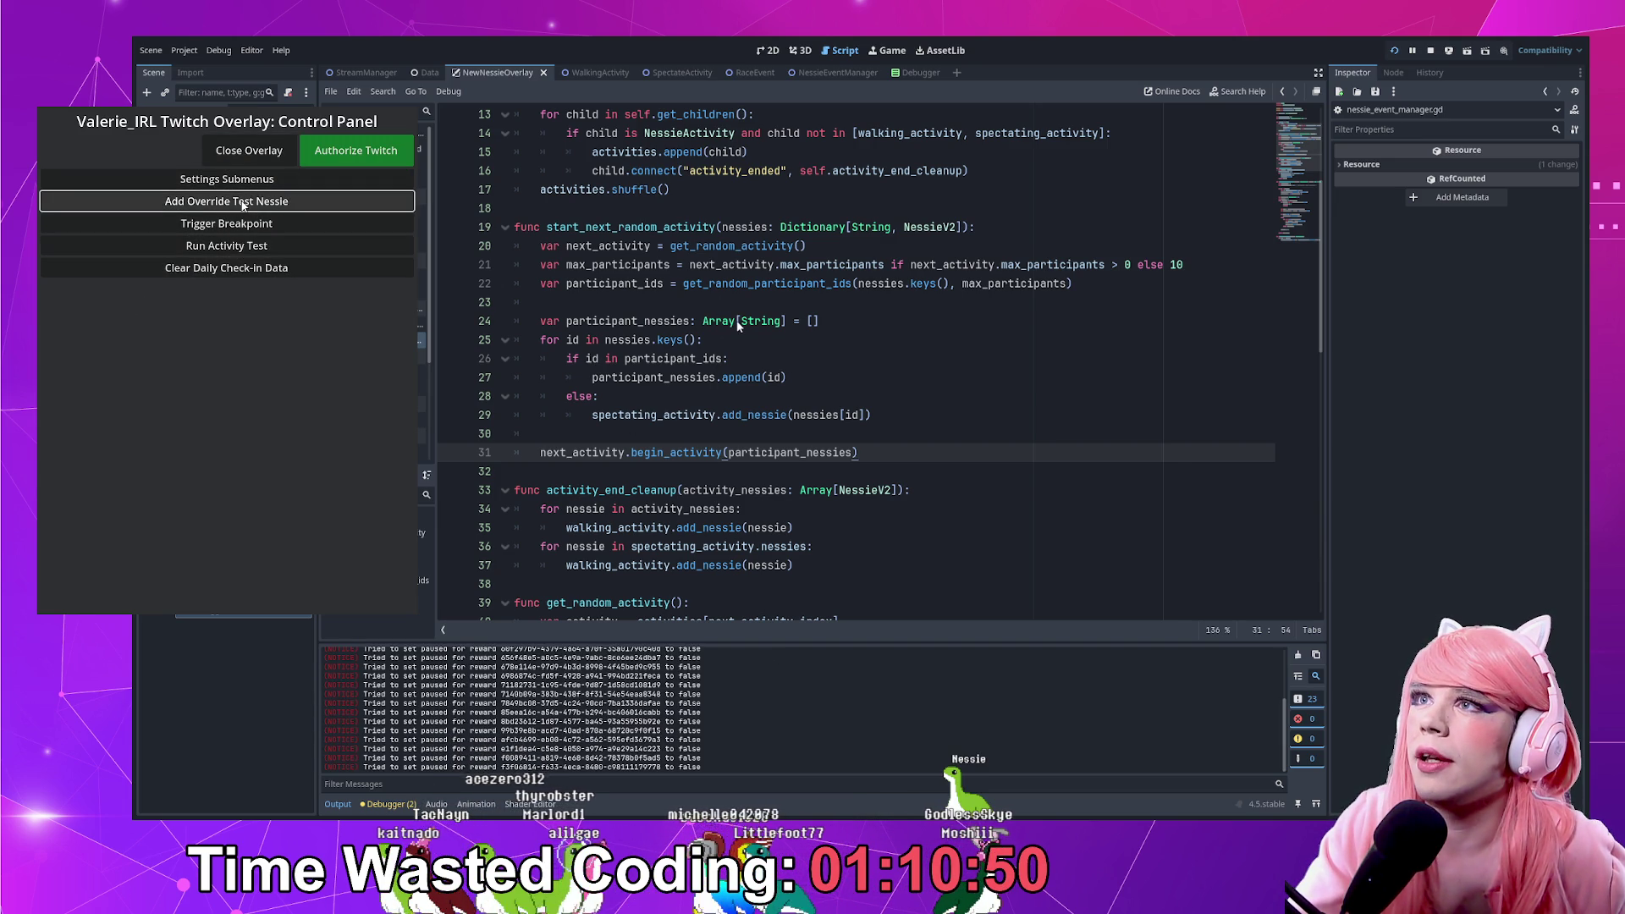
left_click(243, 203)
left_click(243, 203)
left_click(242, 204)
left_click(243, 204)
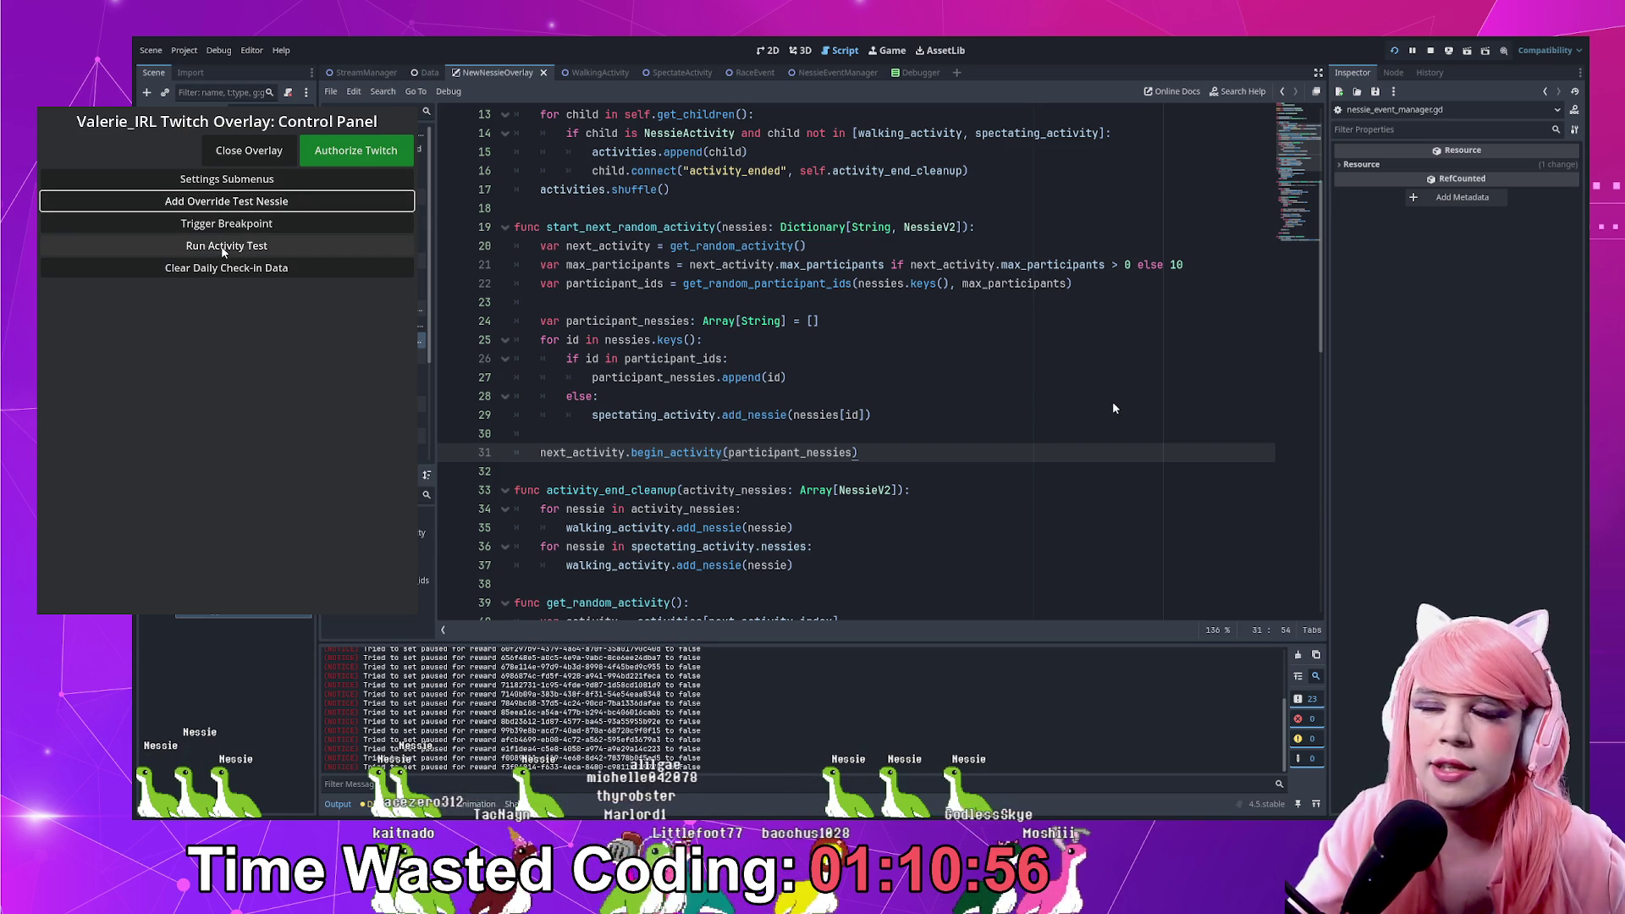
left_click(223, 247)
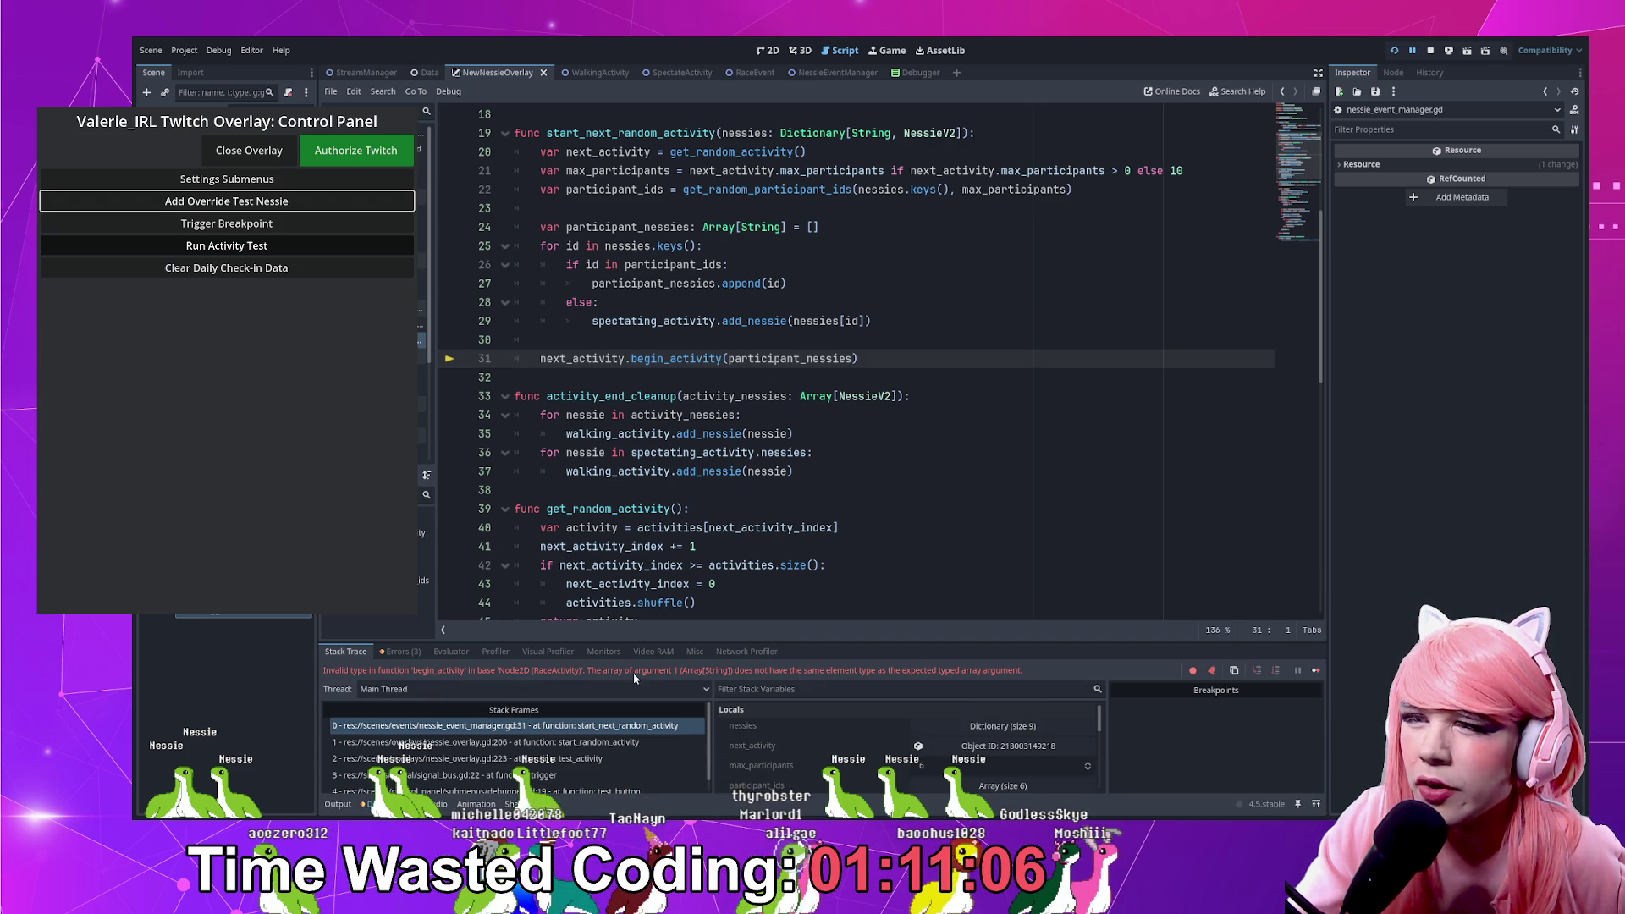
Change participant_nessies to Array[NessieV2] and set a breakpoint on line 24
double_click(746, 226)
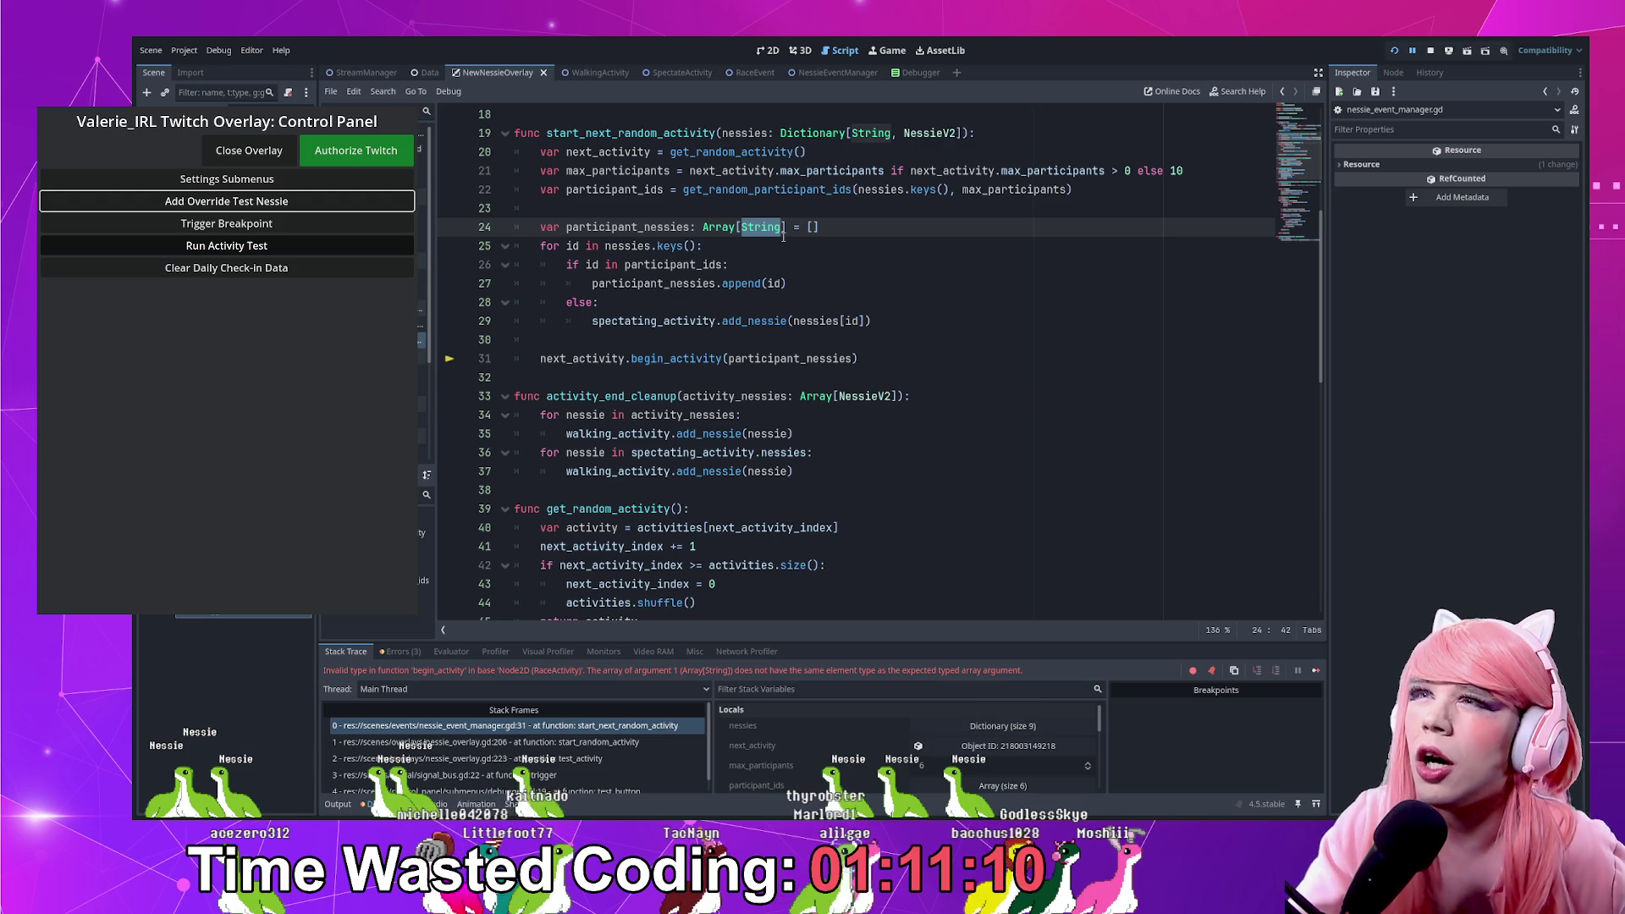
type("NessieV2")
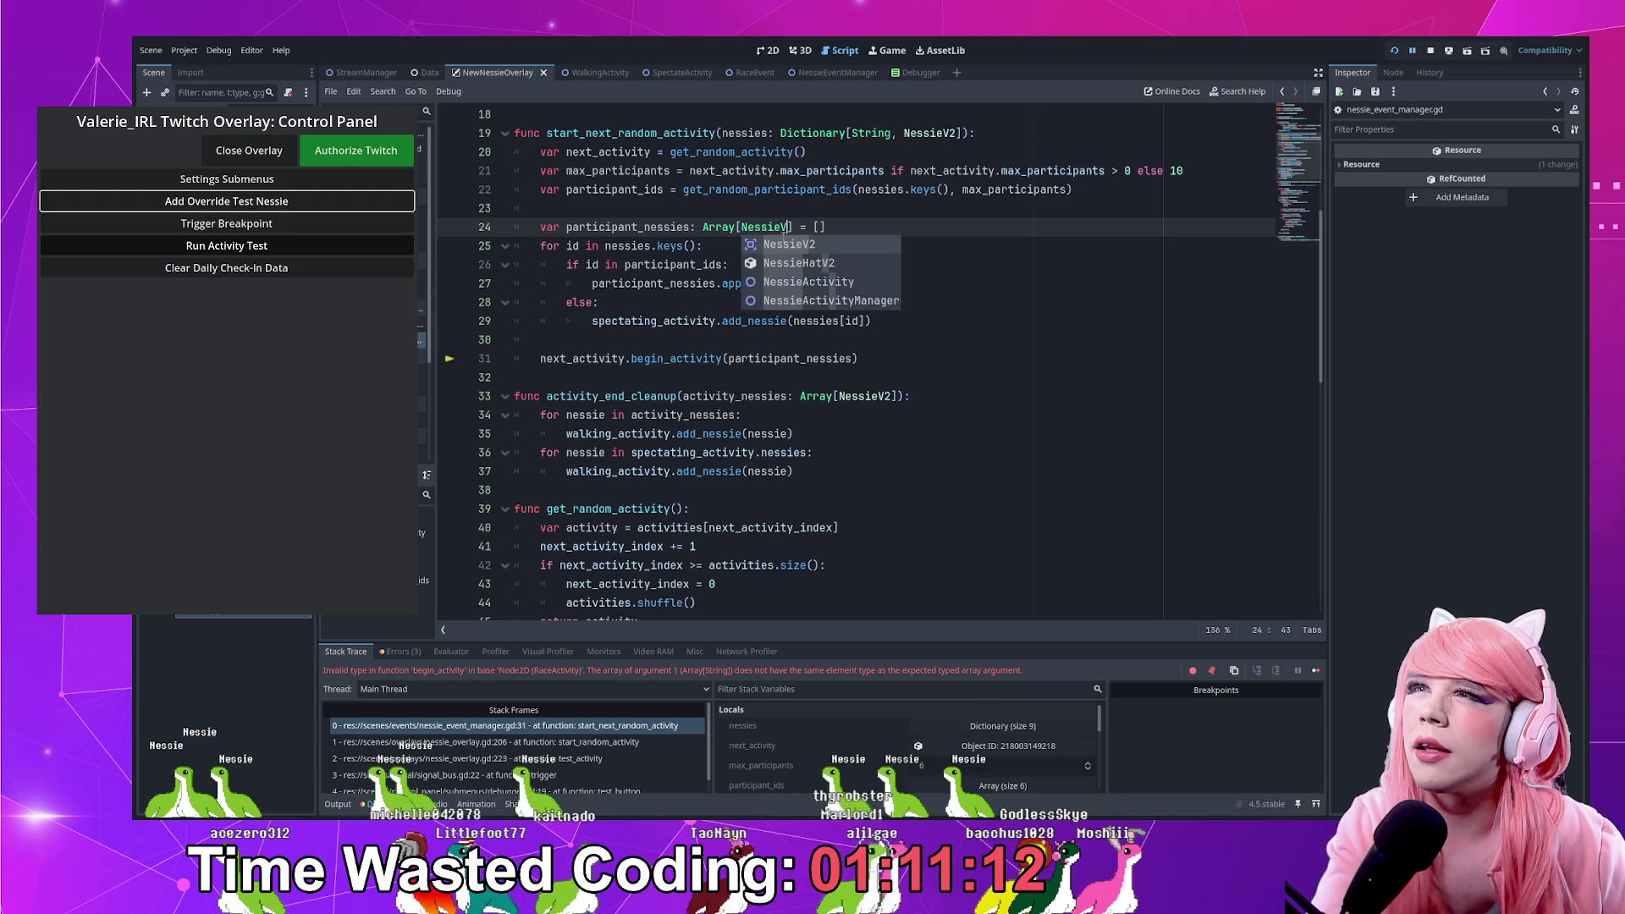
left_click(789, 284)
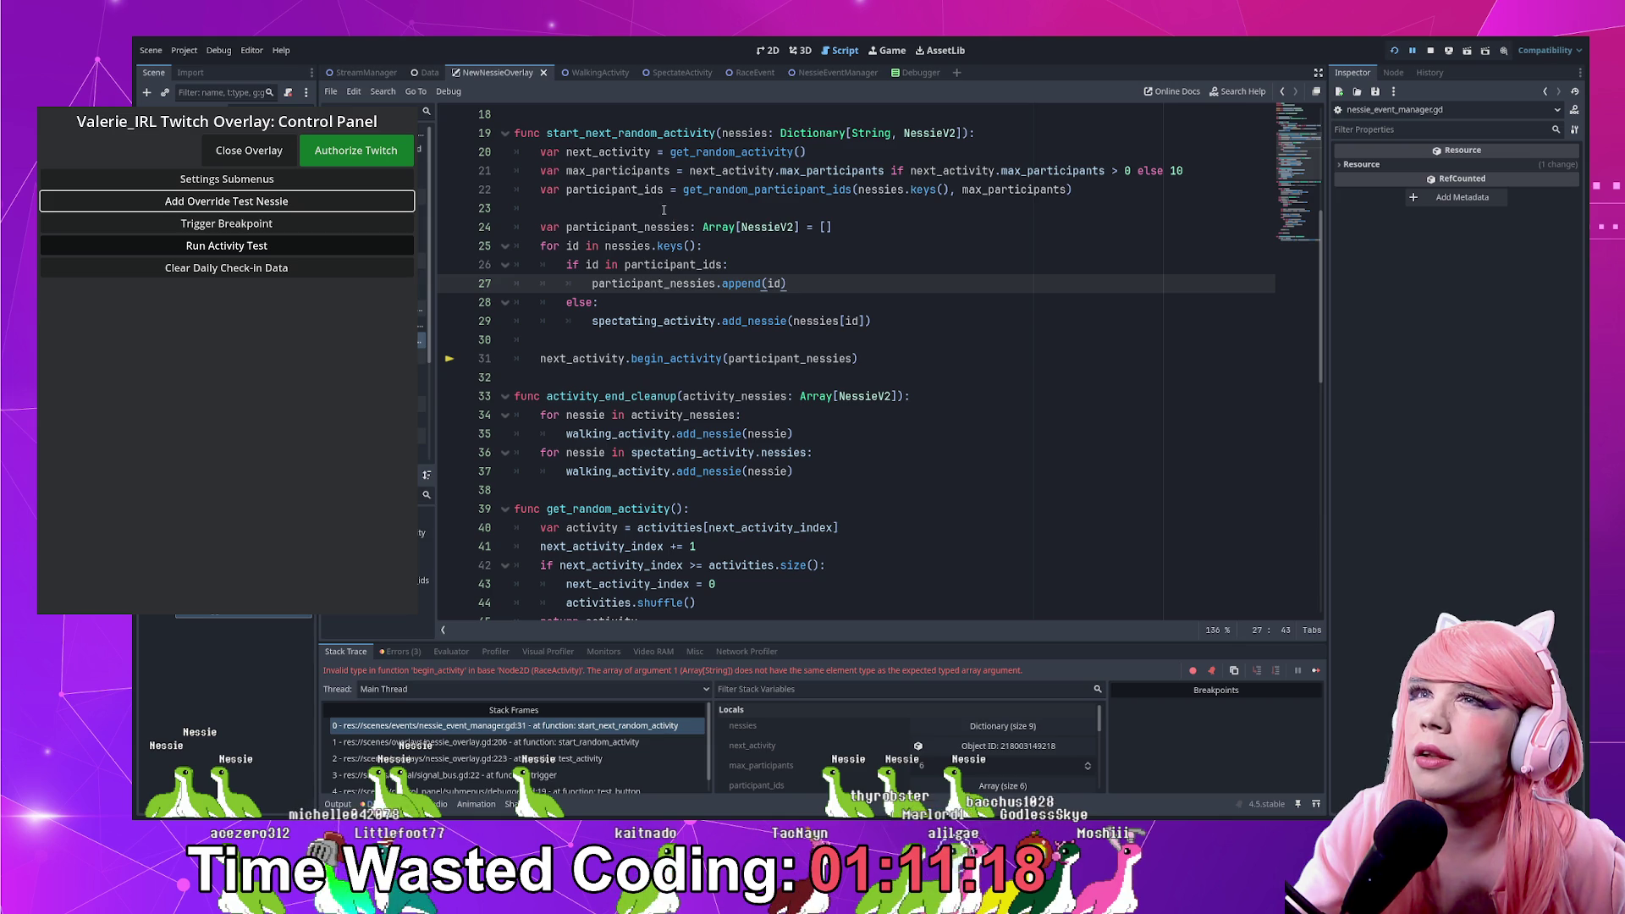
left_click(448, 229)
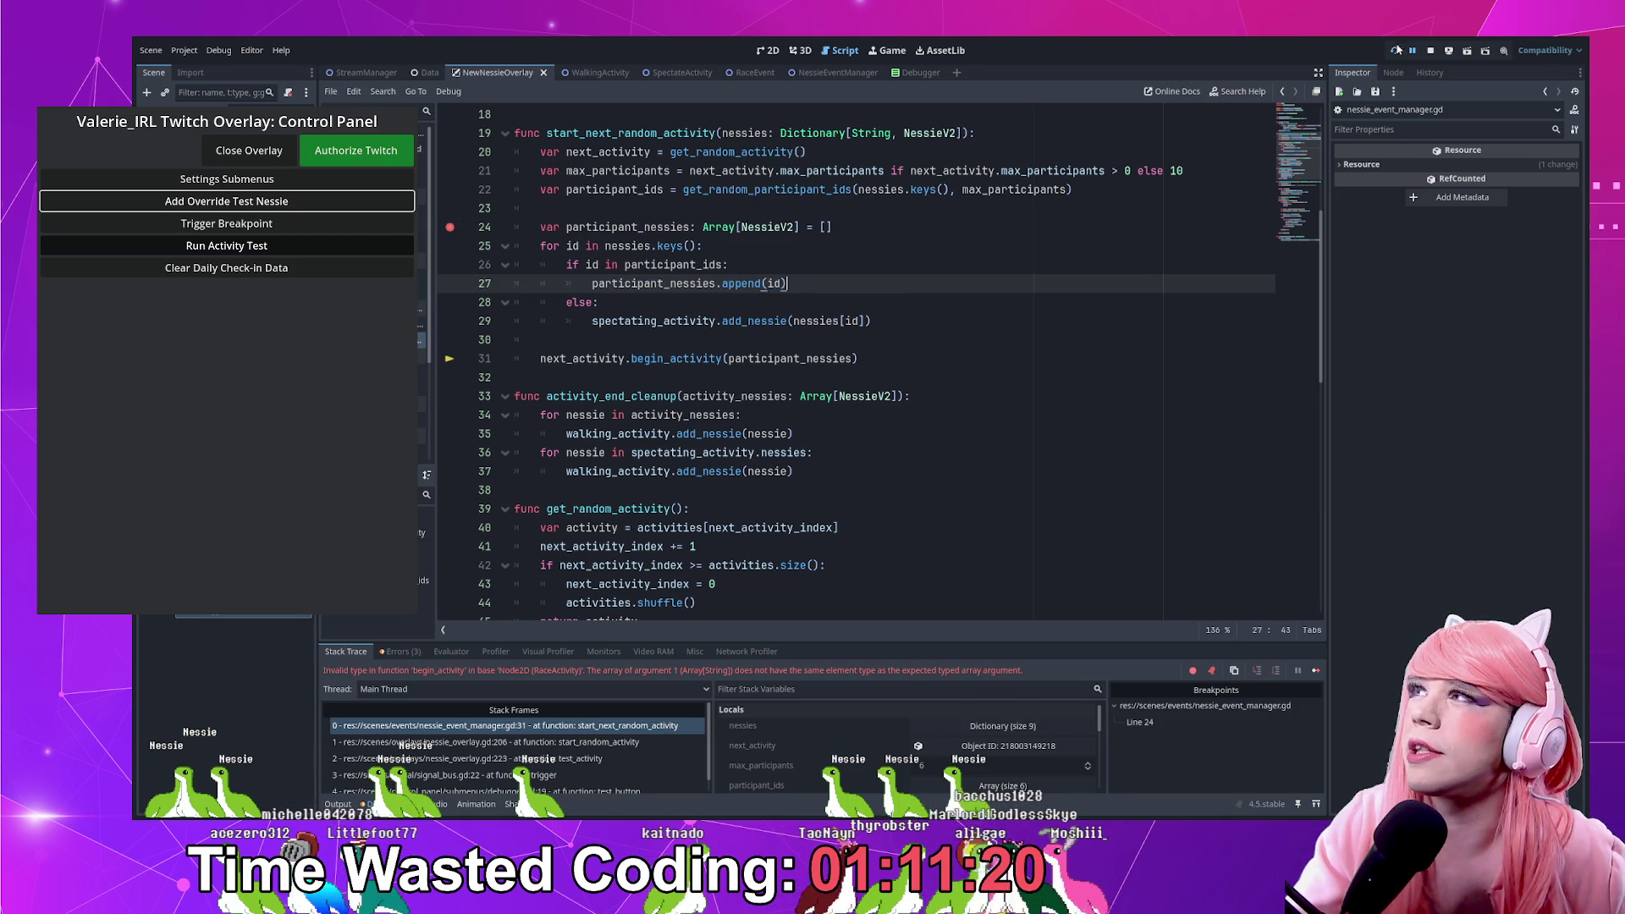
Restart the project, open the overlay via the debug tools submenu, spawn three test Nessies, and rerun the activity test
left_click(1431, 52)
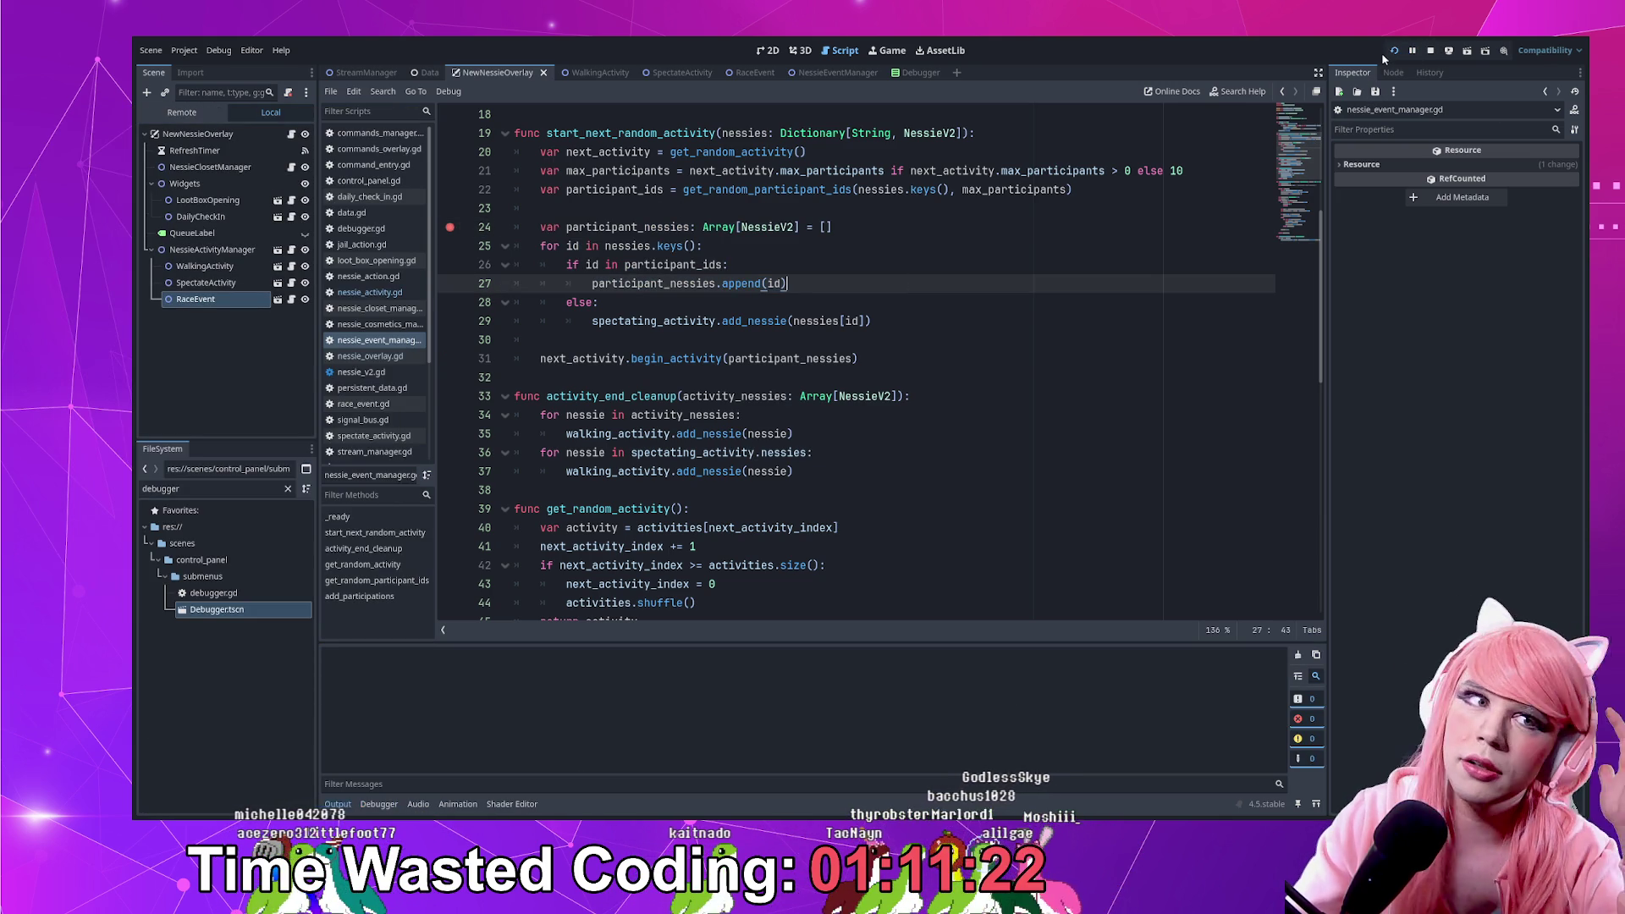
left_click(1393, 51)
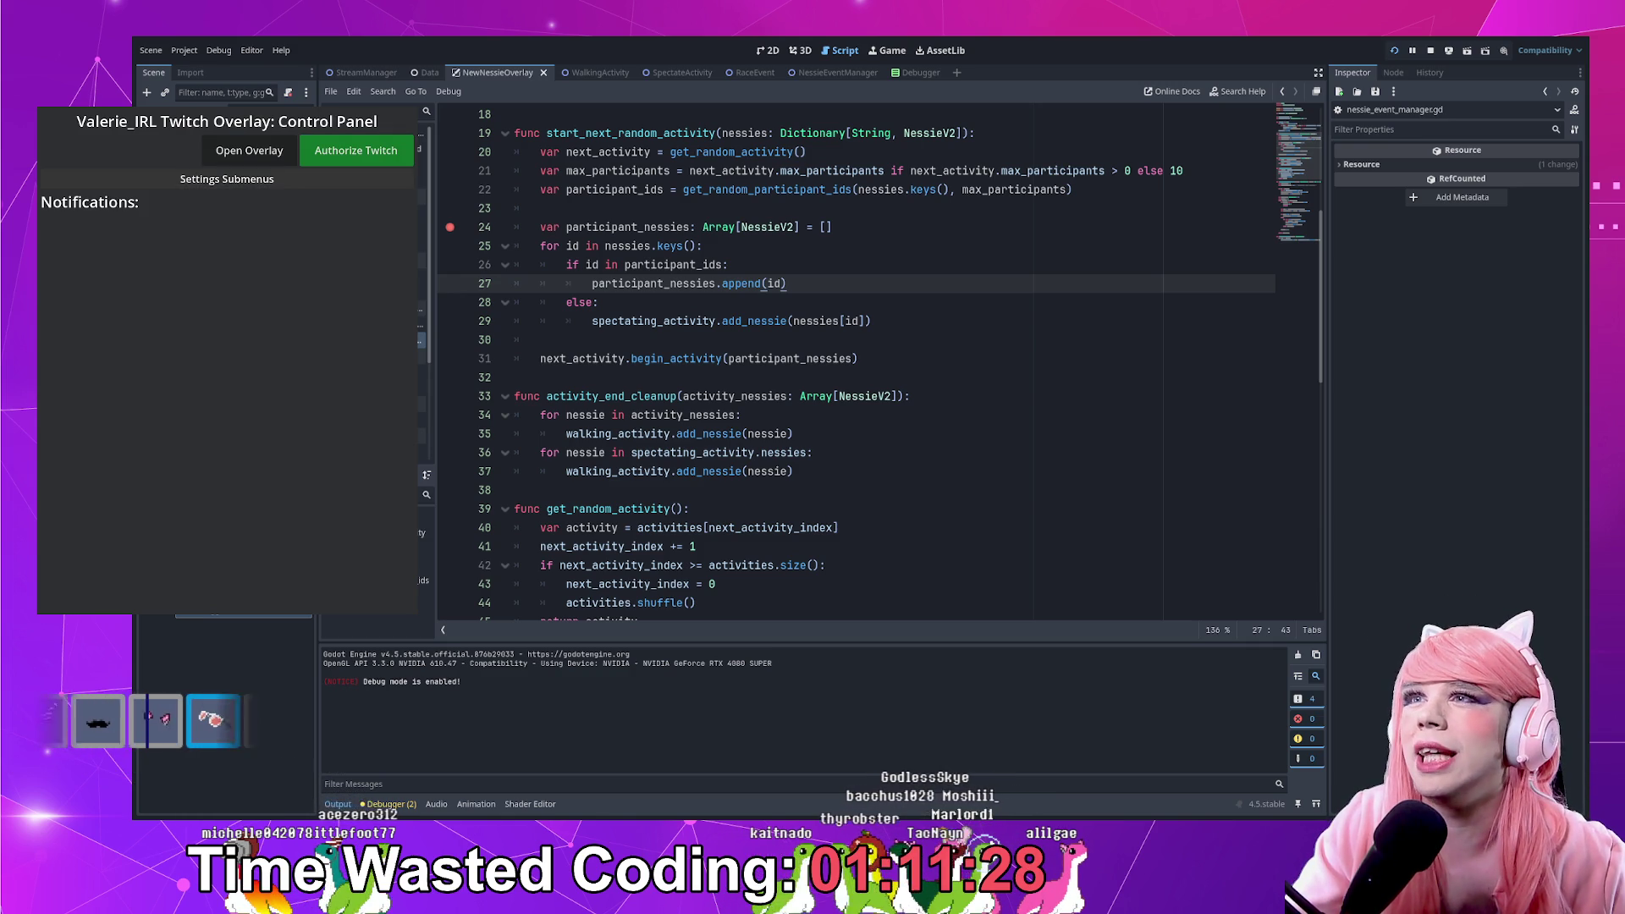
left_click(114, 179)
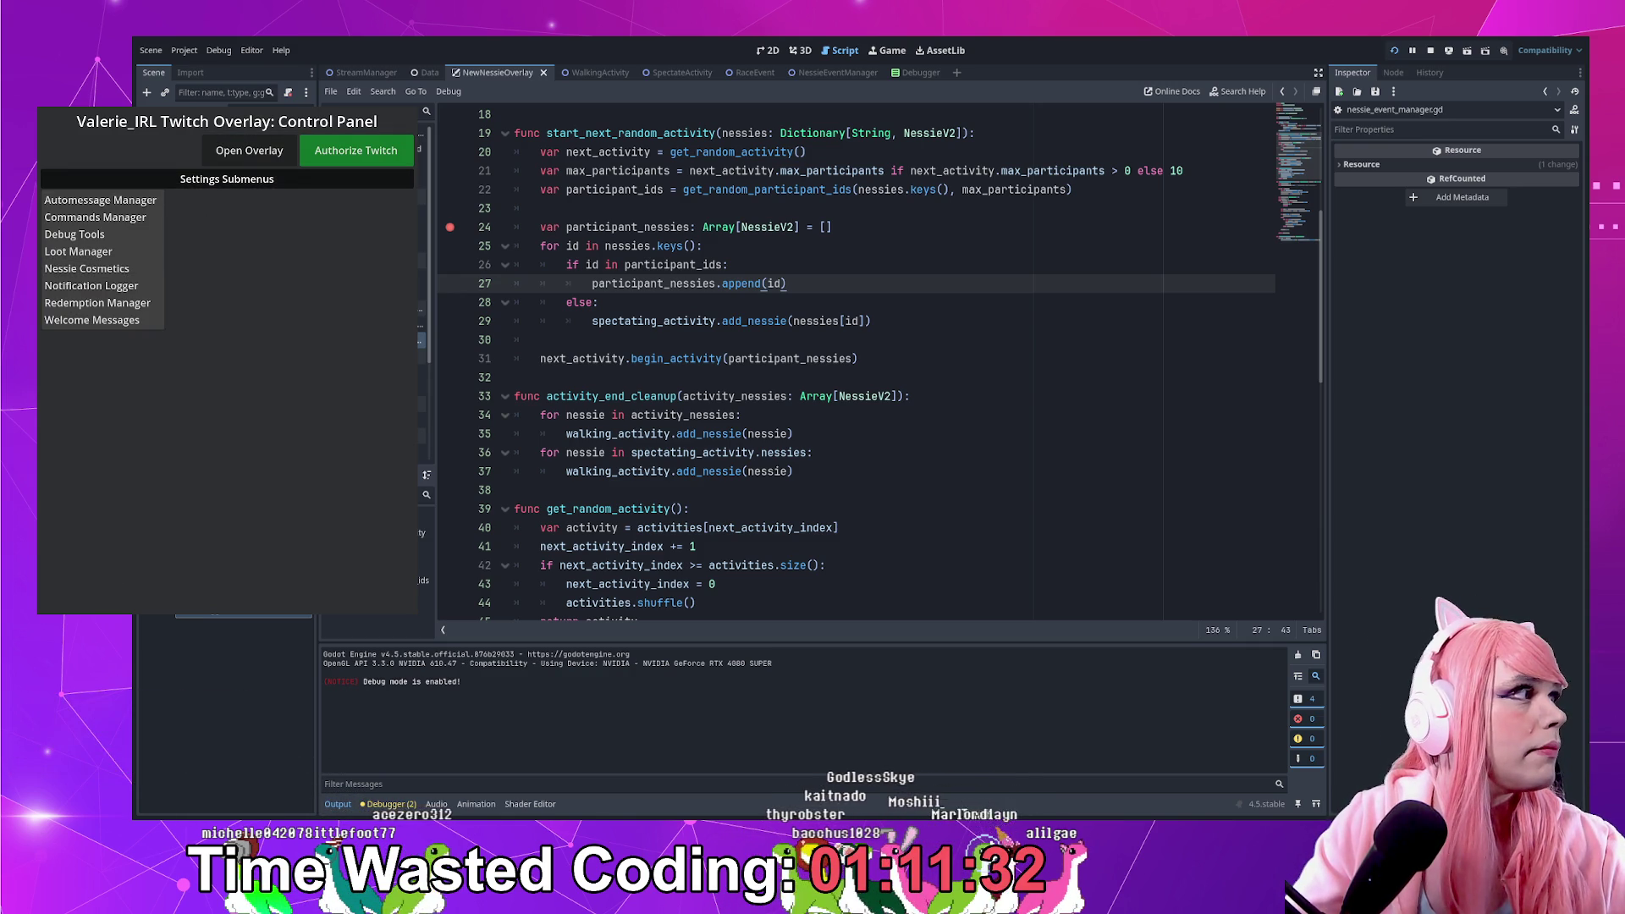
left_click(117, 239)
left_click(247, 151)
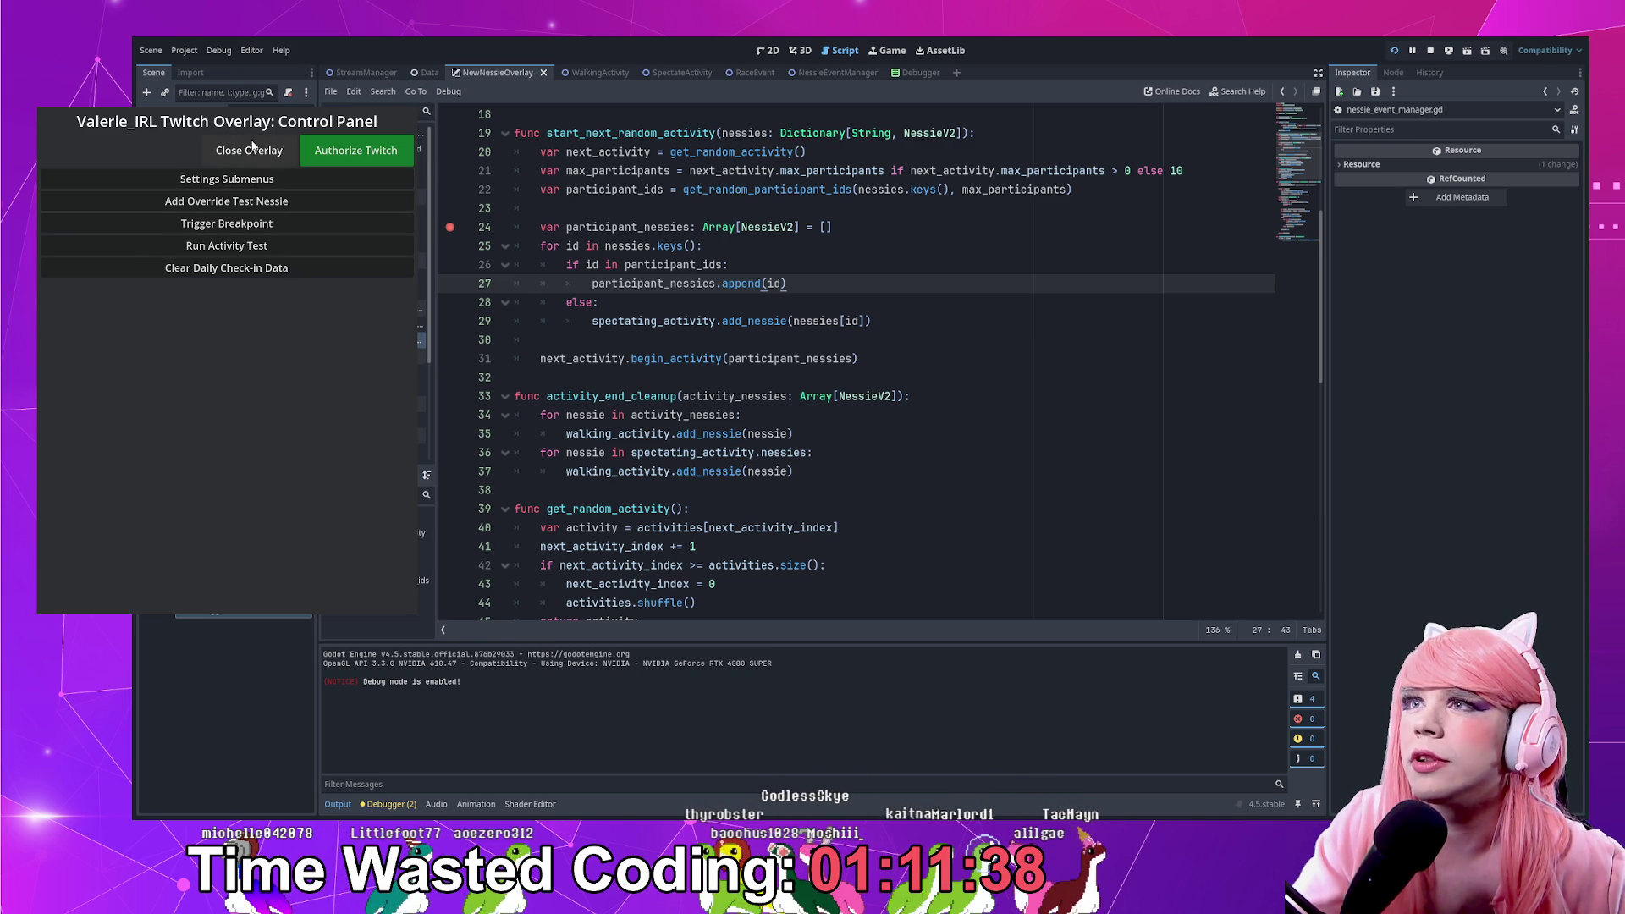
left_click(232, 203)
left_click(232, 203)
left_click(232, 203)
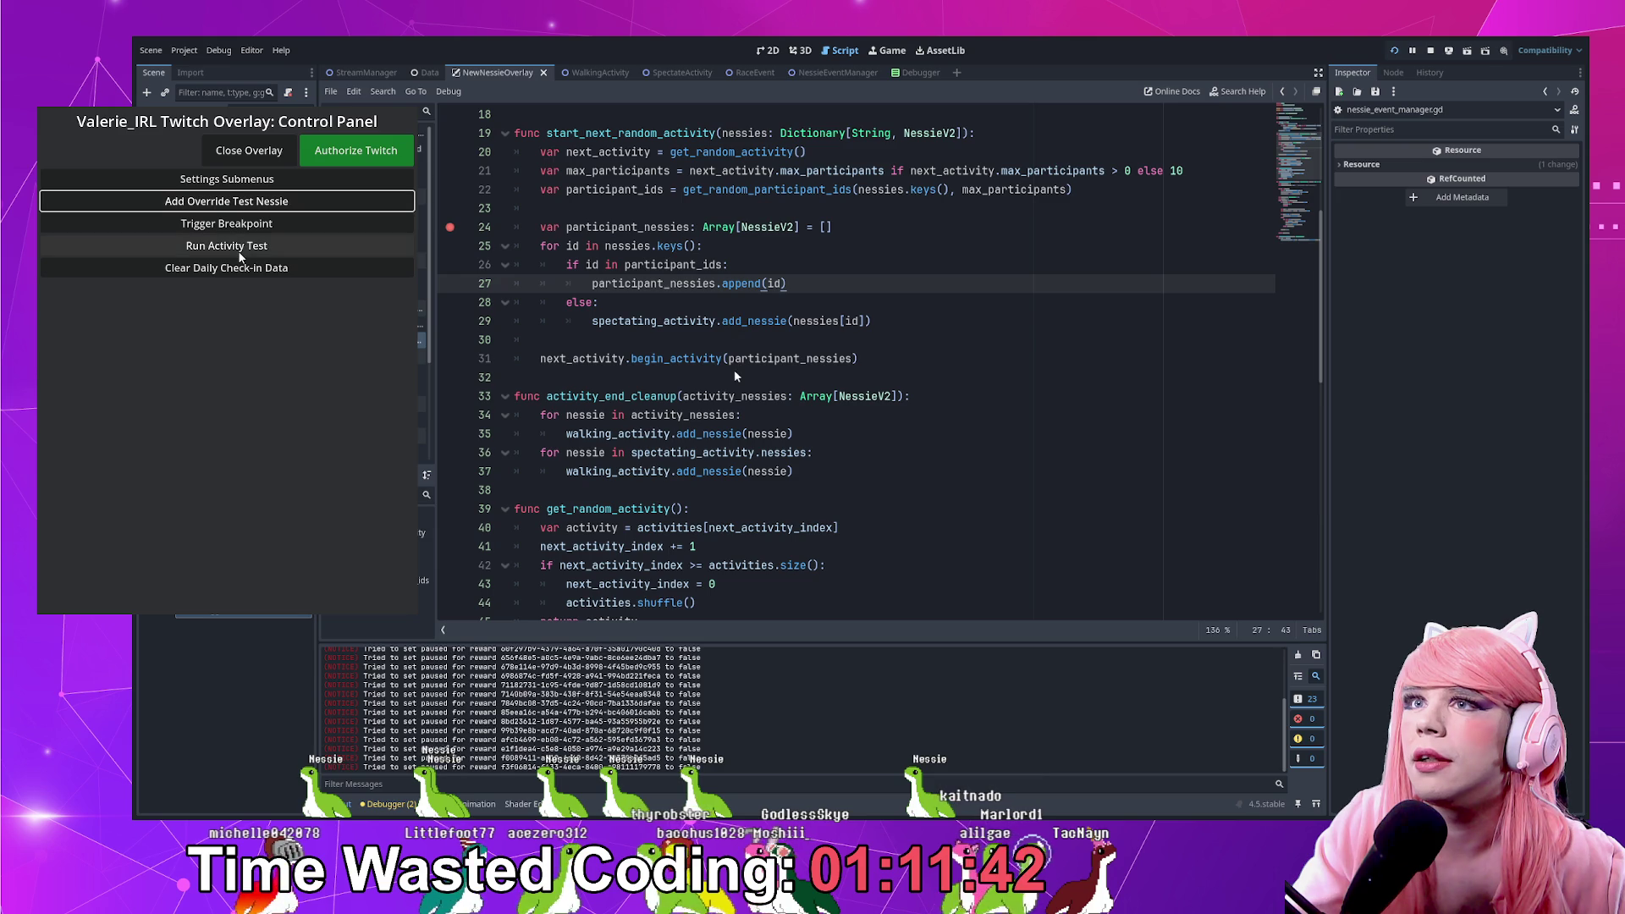
left_click(239, 253)
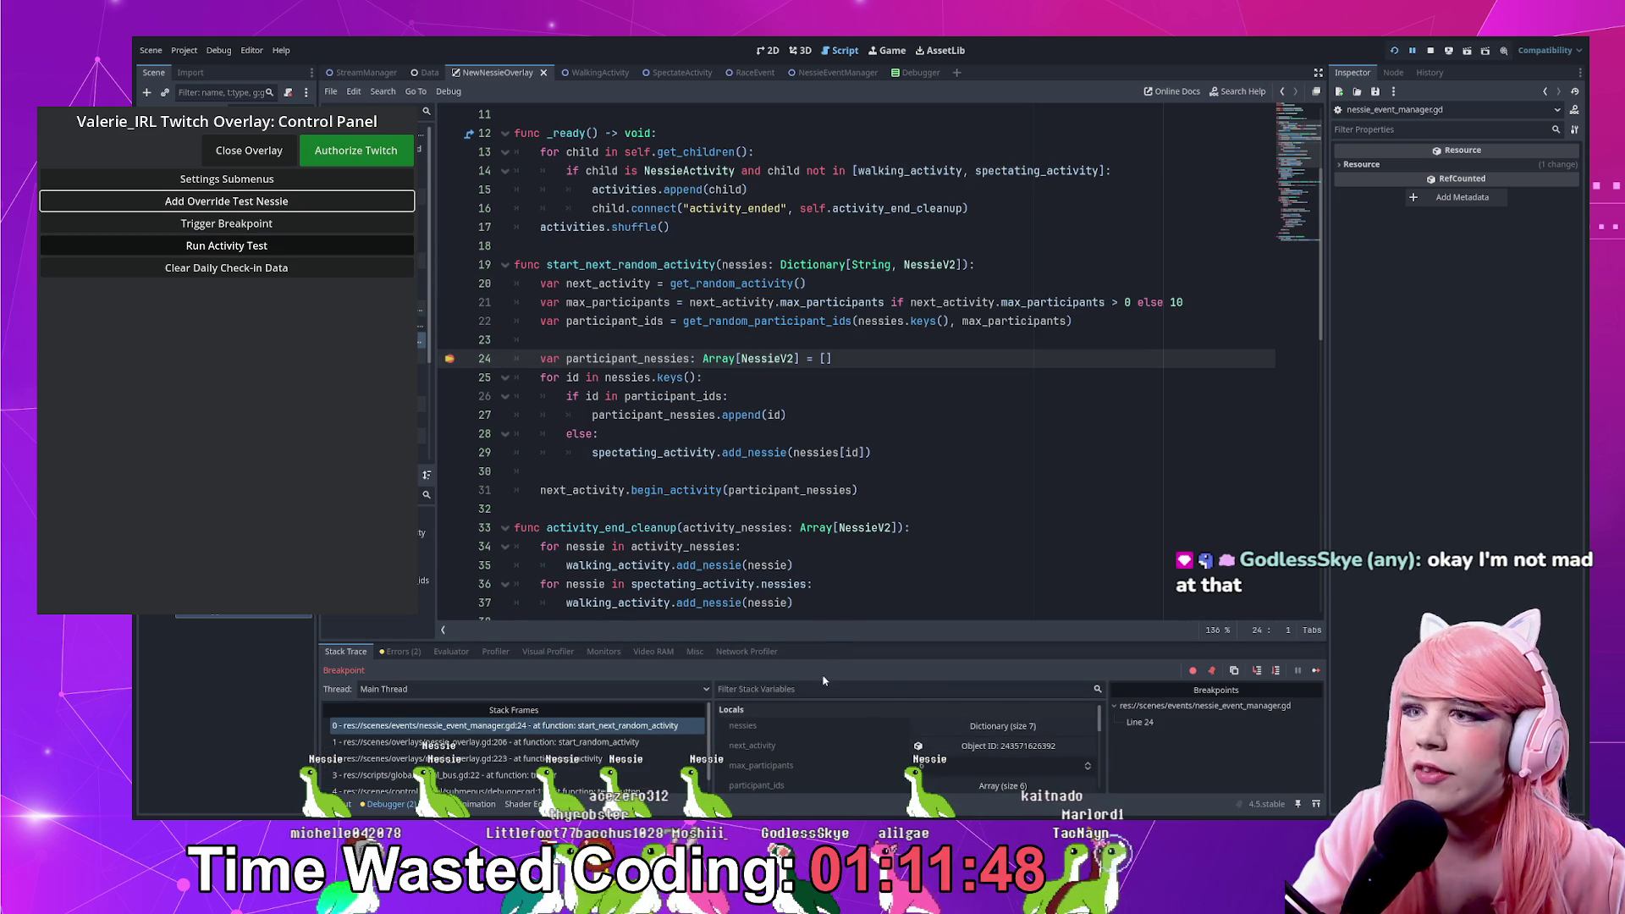
Inspect the six participant_ids in the enlarged debugger, resume past the breakpoint, then stop the project
left_click_drag(842, 643, 860, 442)
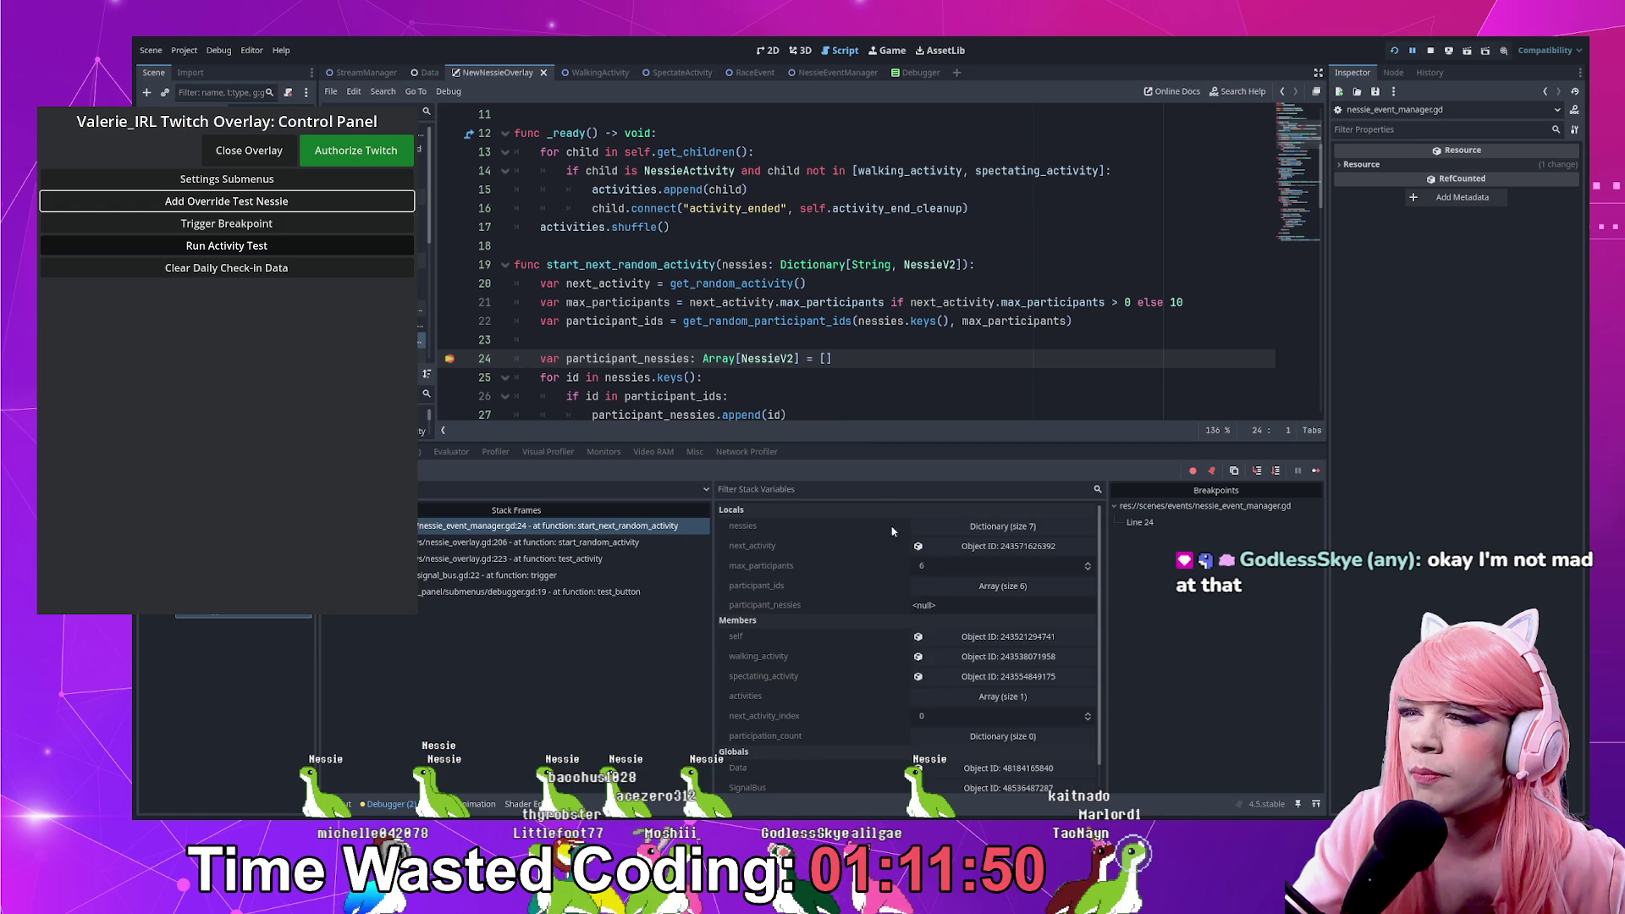
left_click(975, 586)
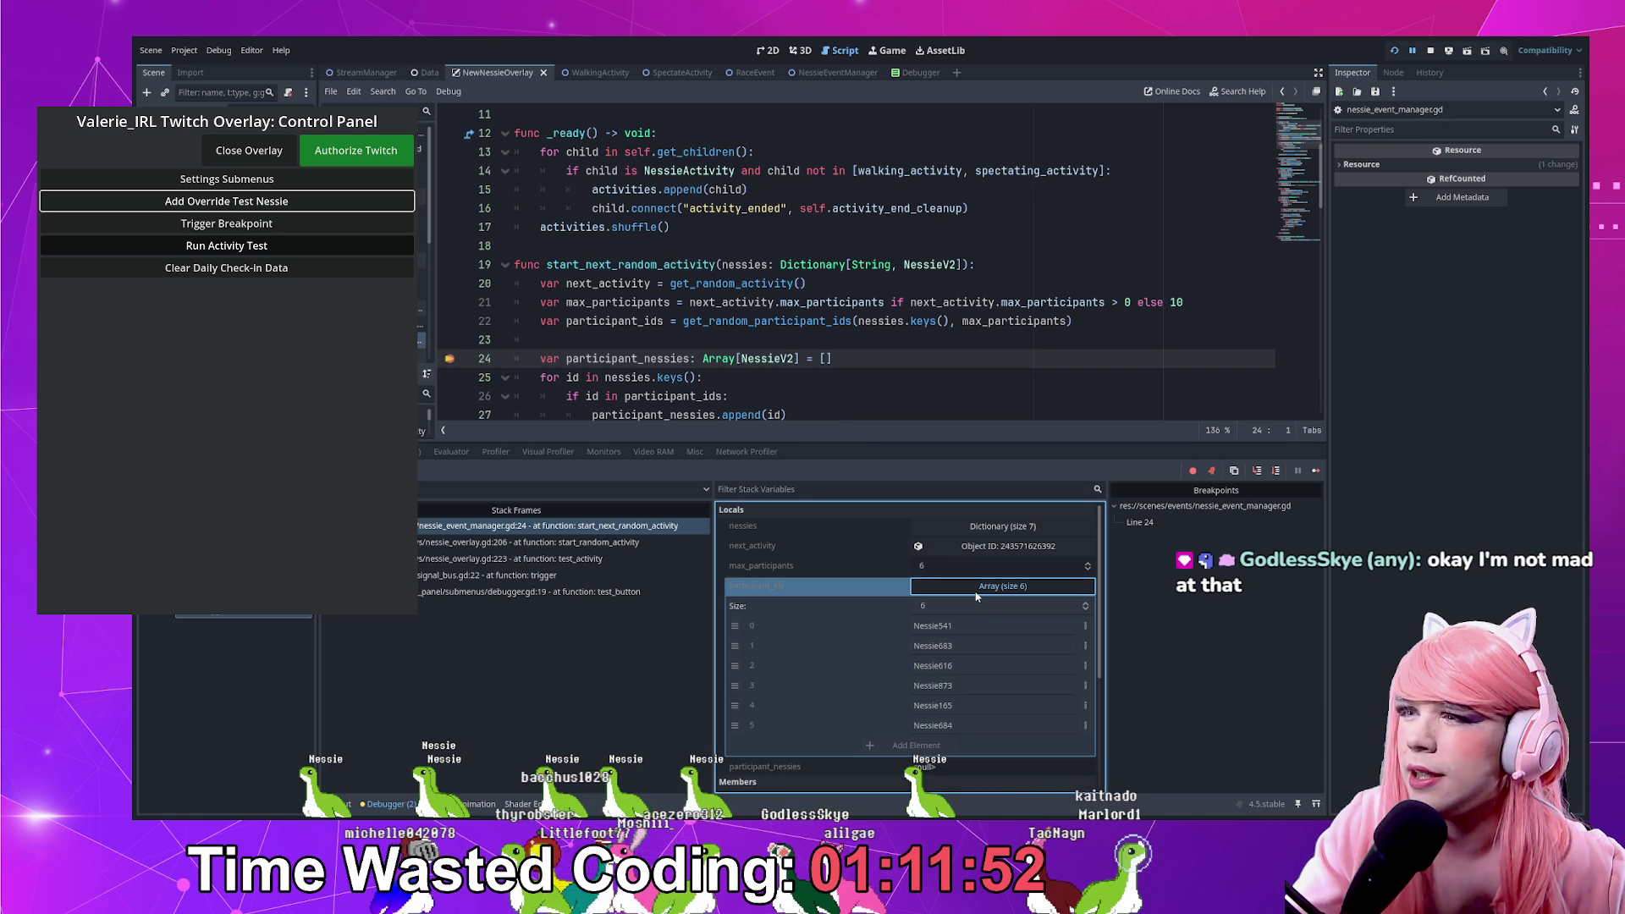
left_click(976, 589)
key("F12")
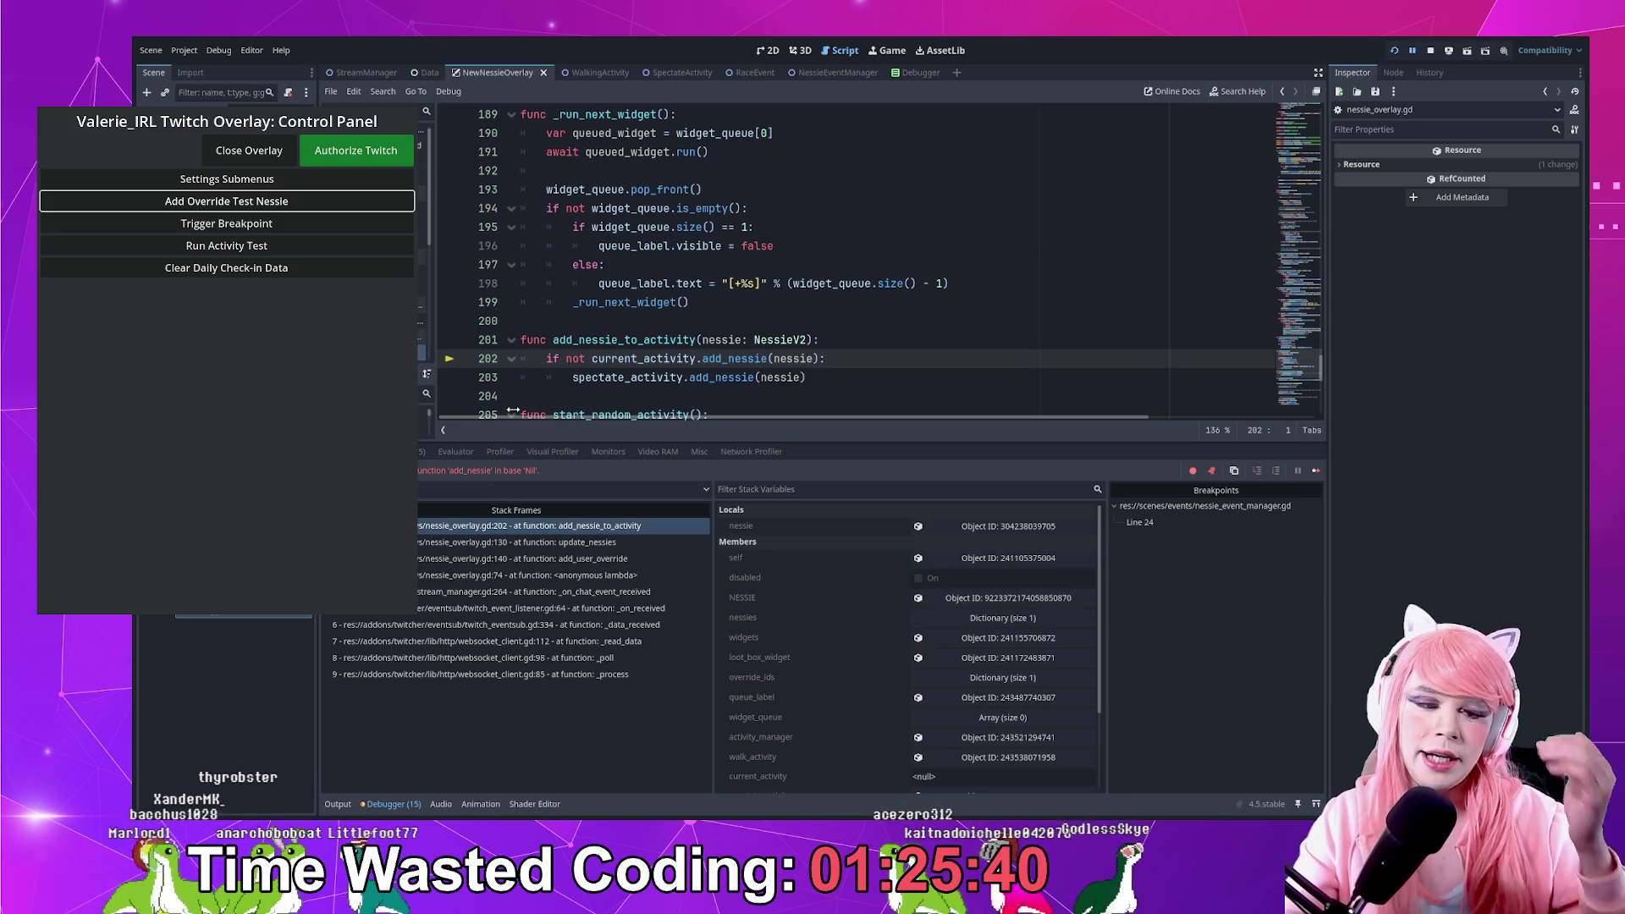
scroll(493, 320, "up", 1)
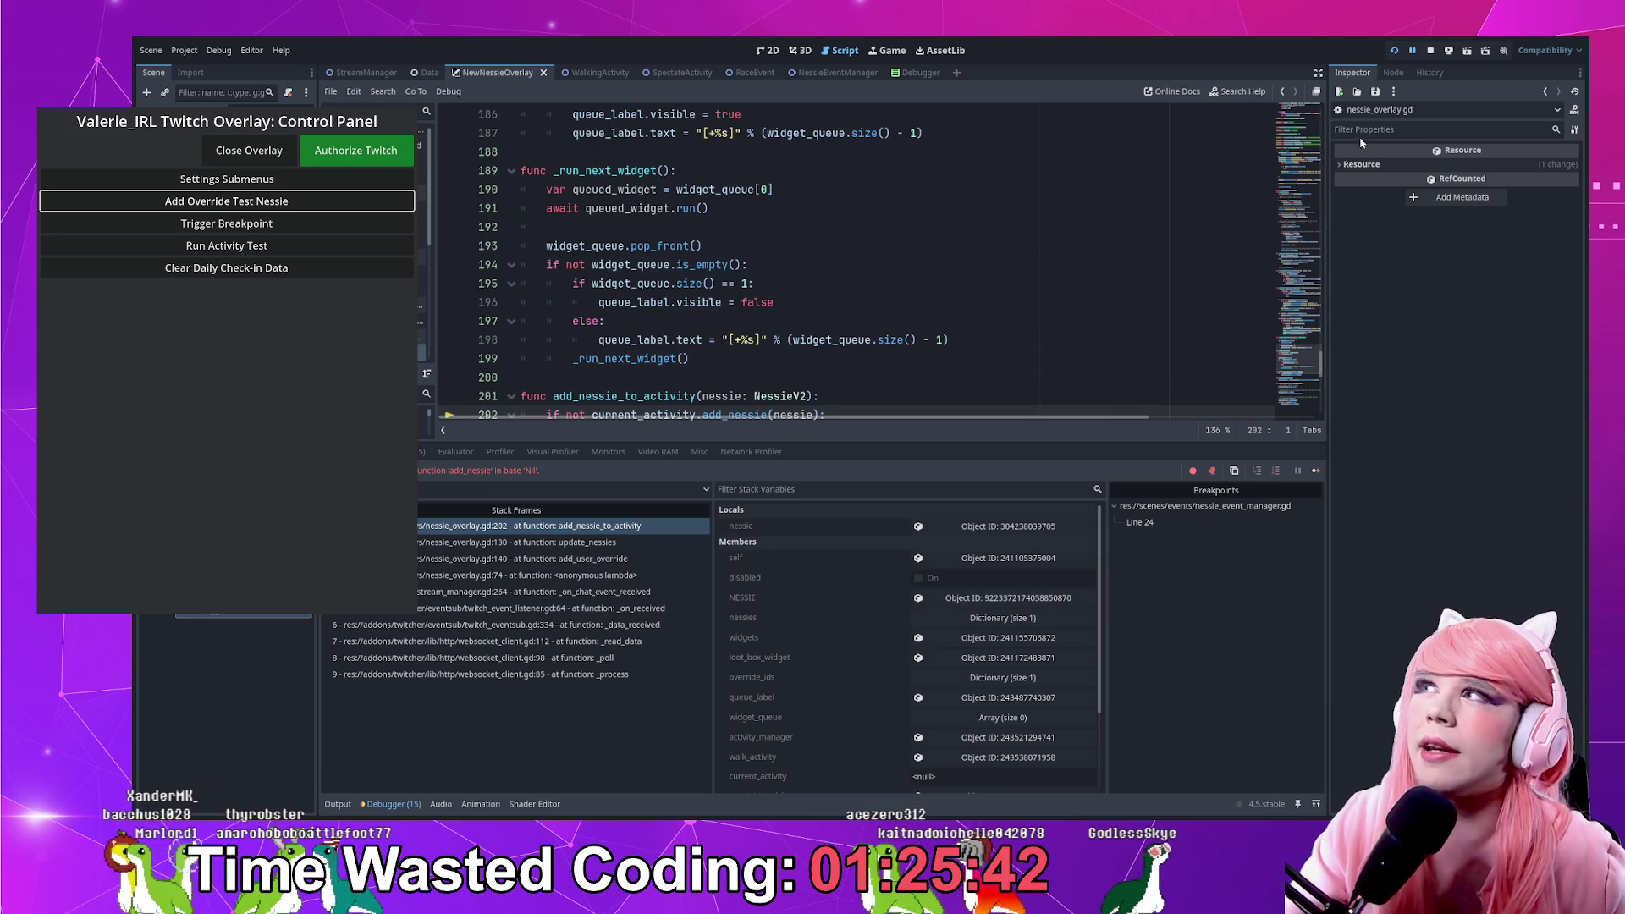
left_click(1430, 53)
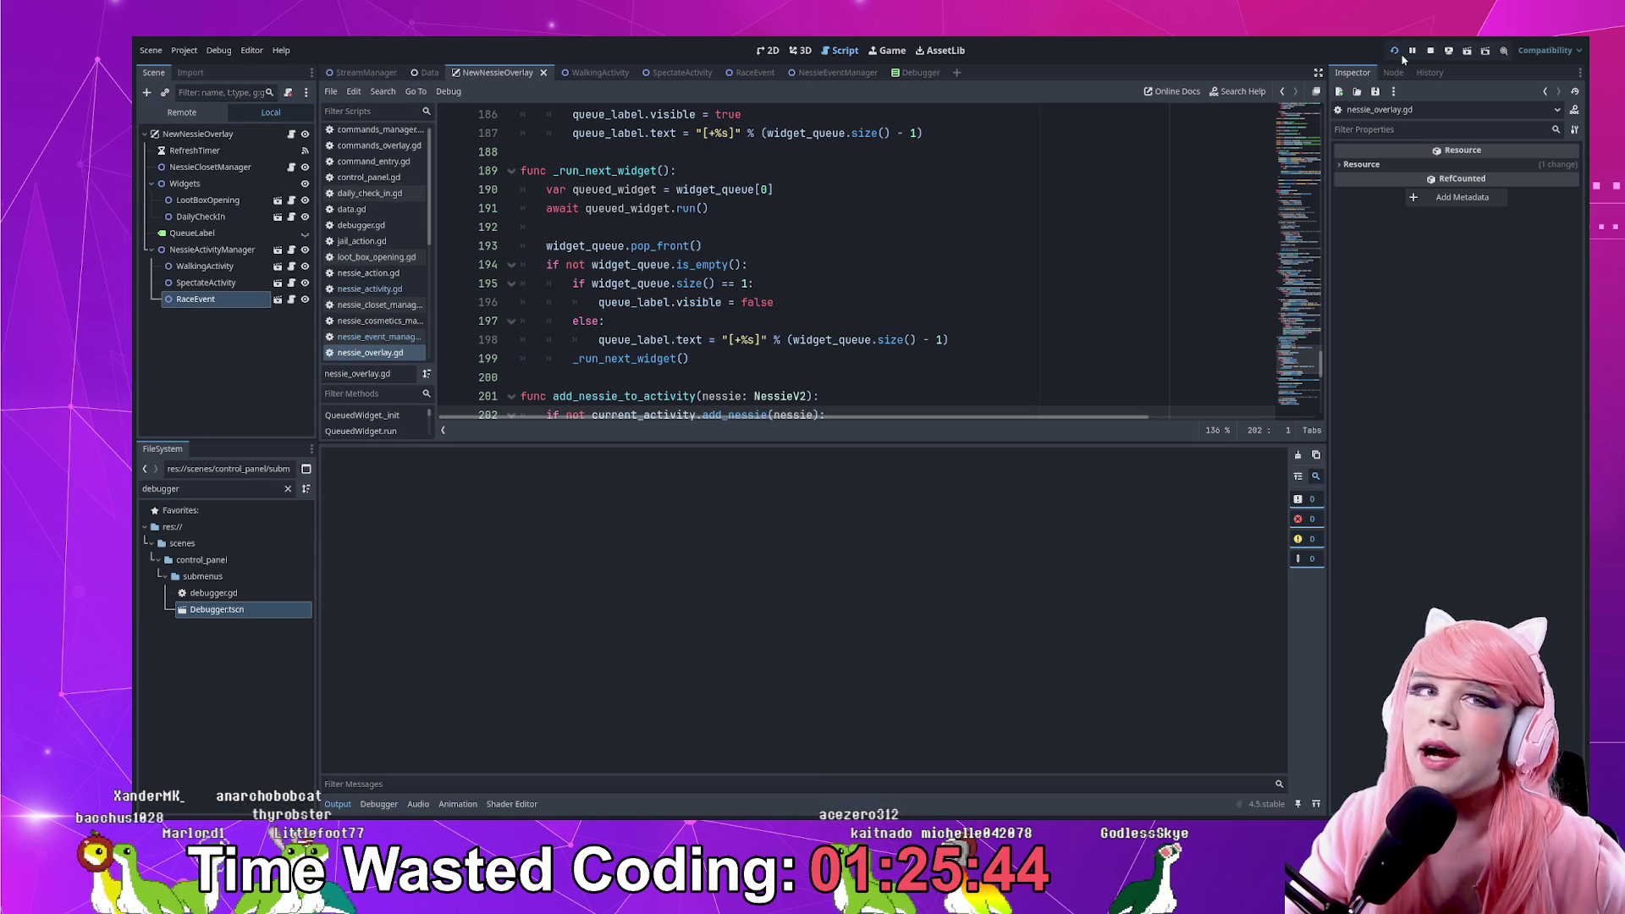
Relaunch with F5, open the overlay, add two test Nessies, and run the activity test to hit line 24
key("F5")
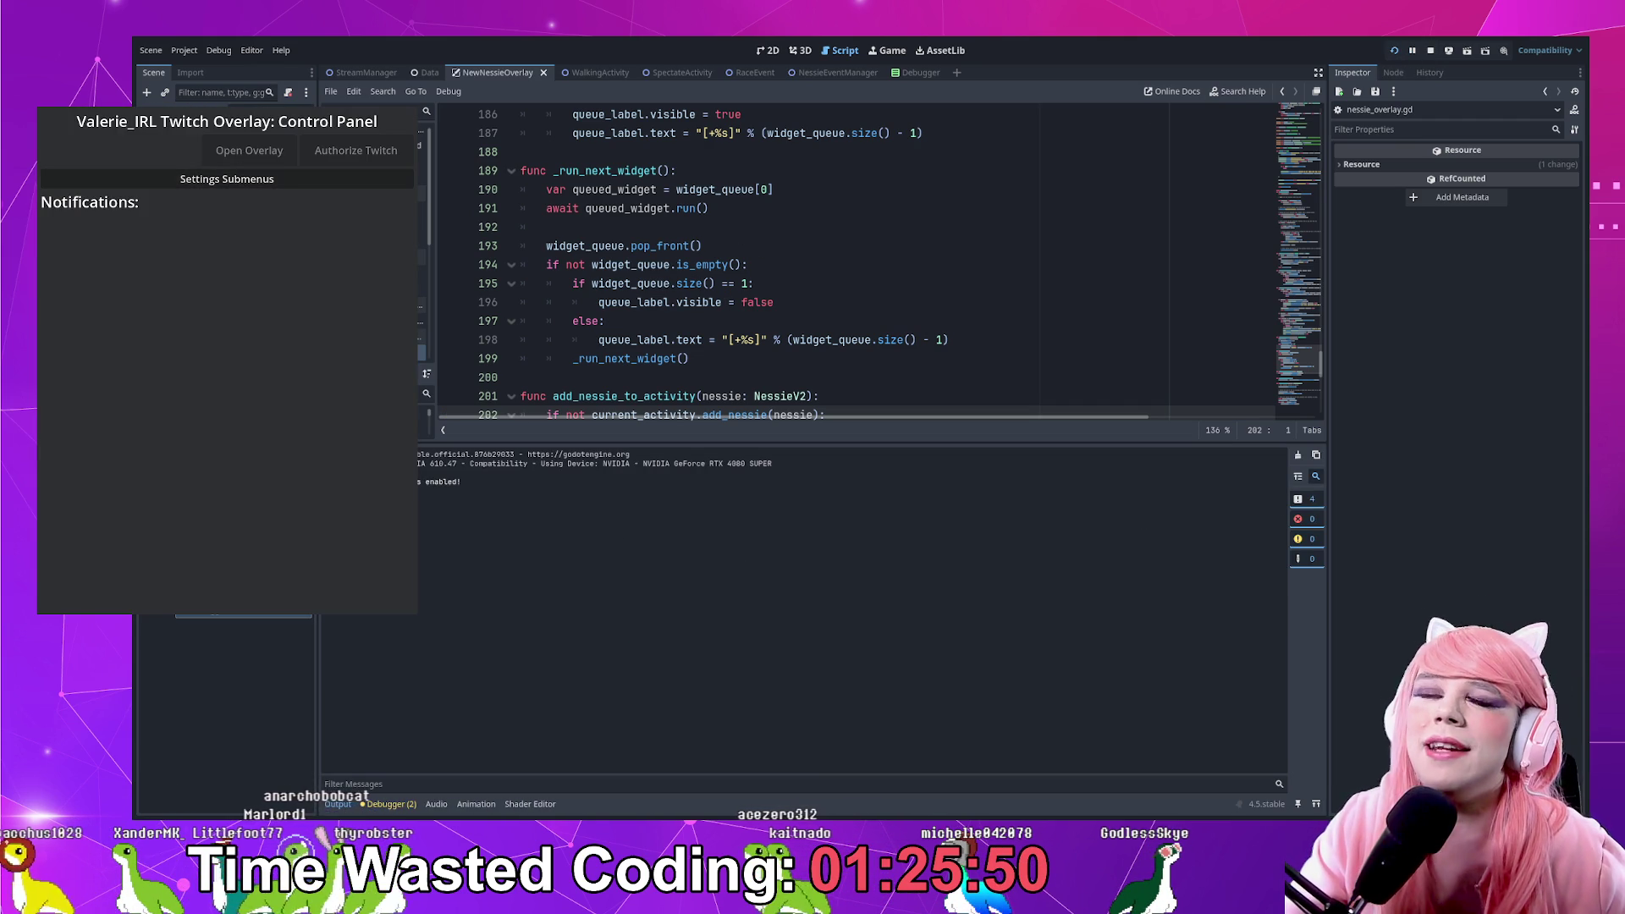
left_click(242, 152)
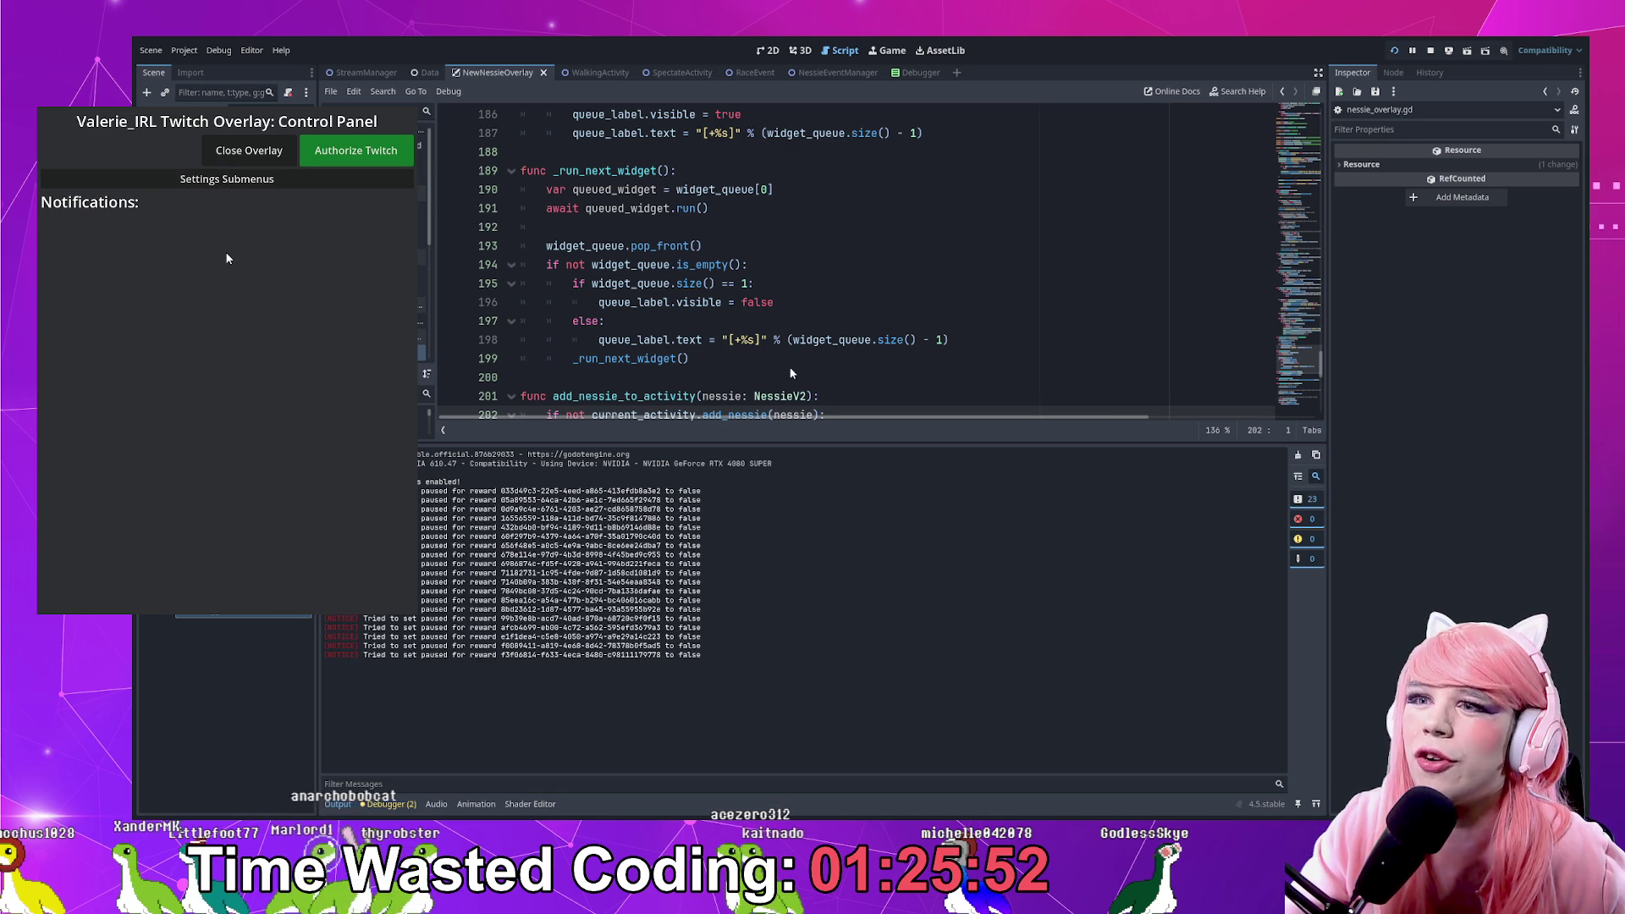
left_click(207, 180)
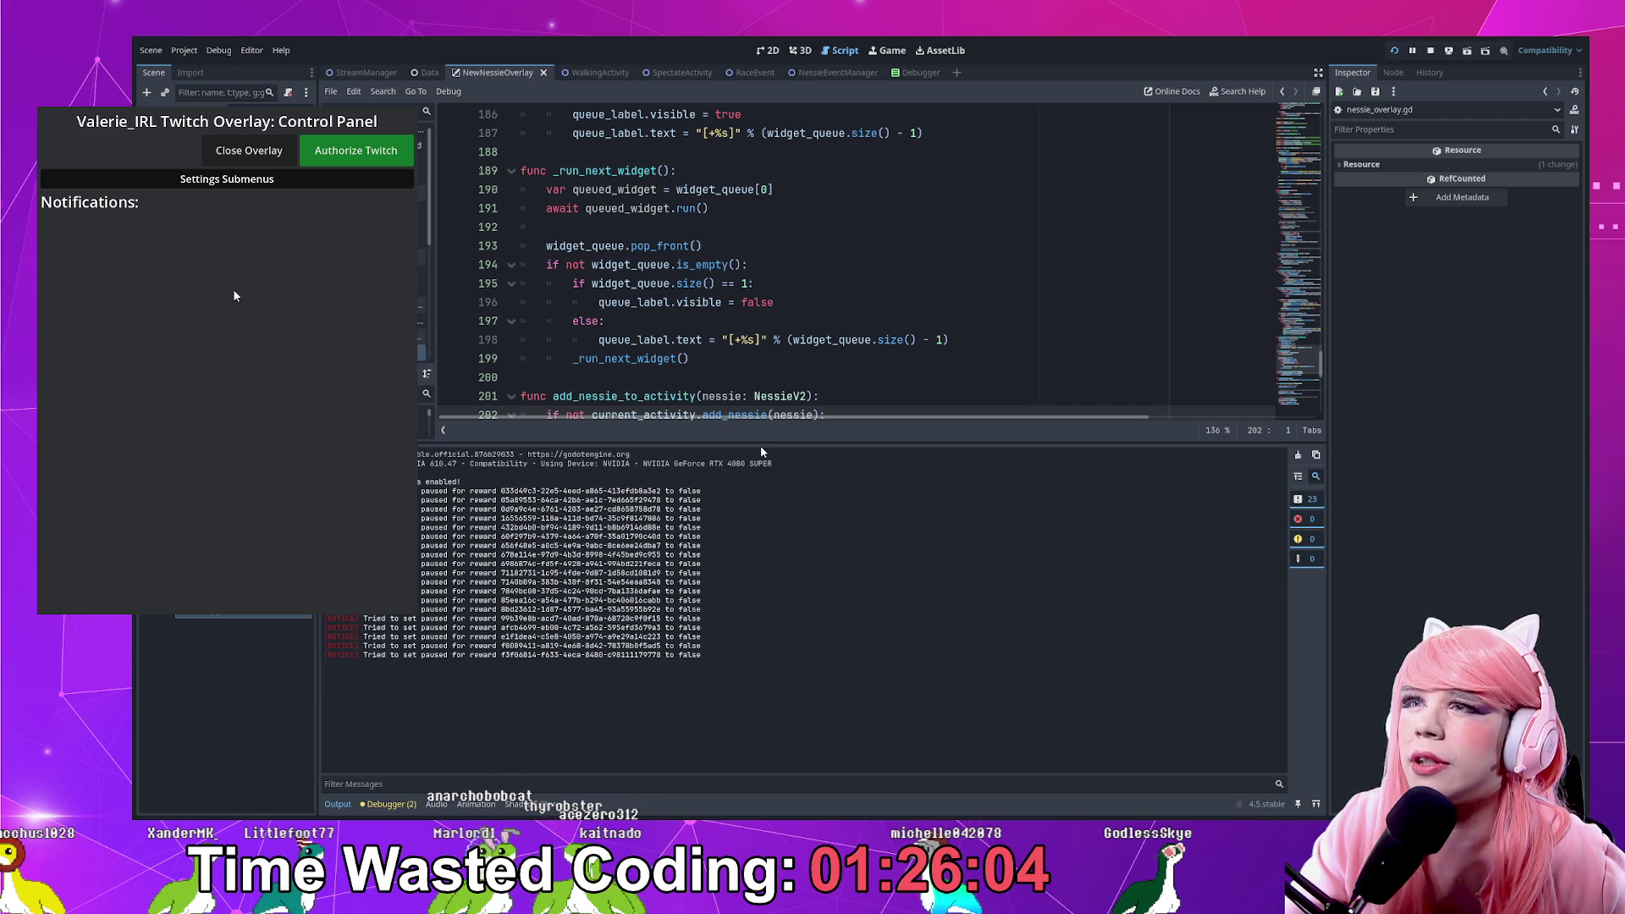
left_click(178, 179)
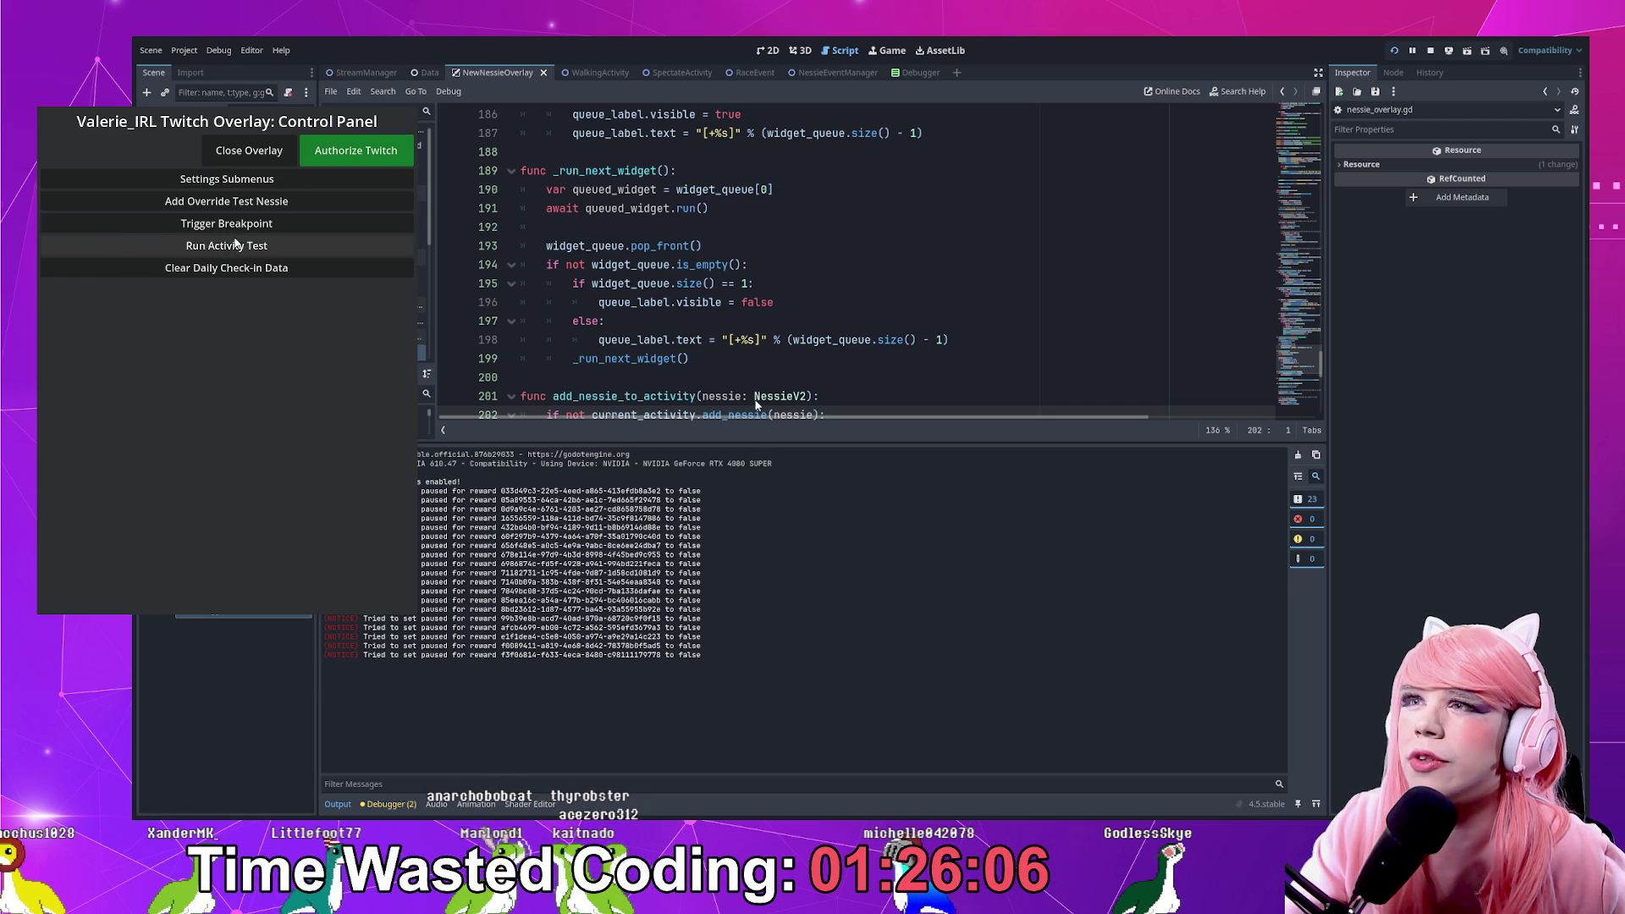
left_click(257, 204)
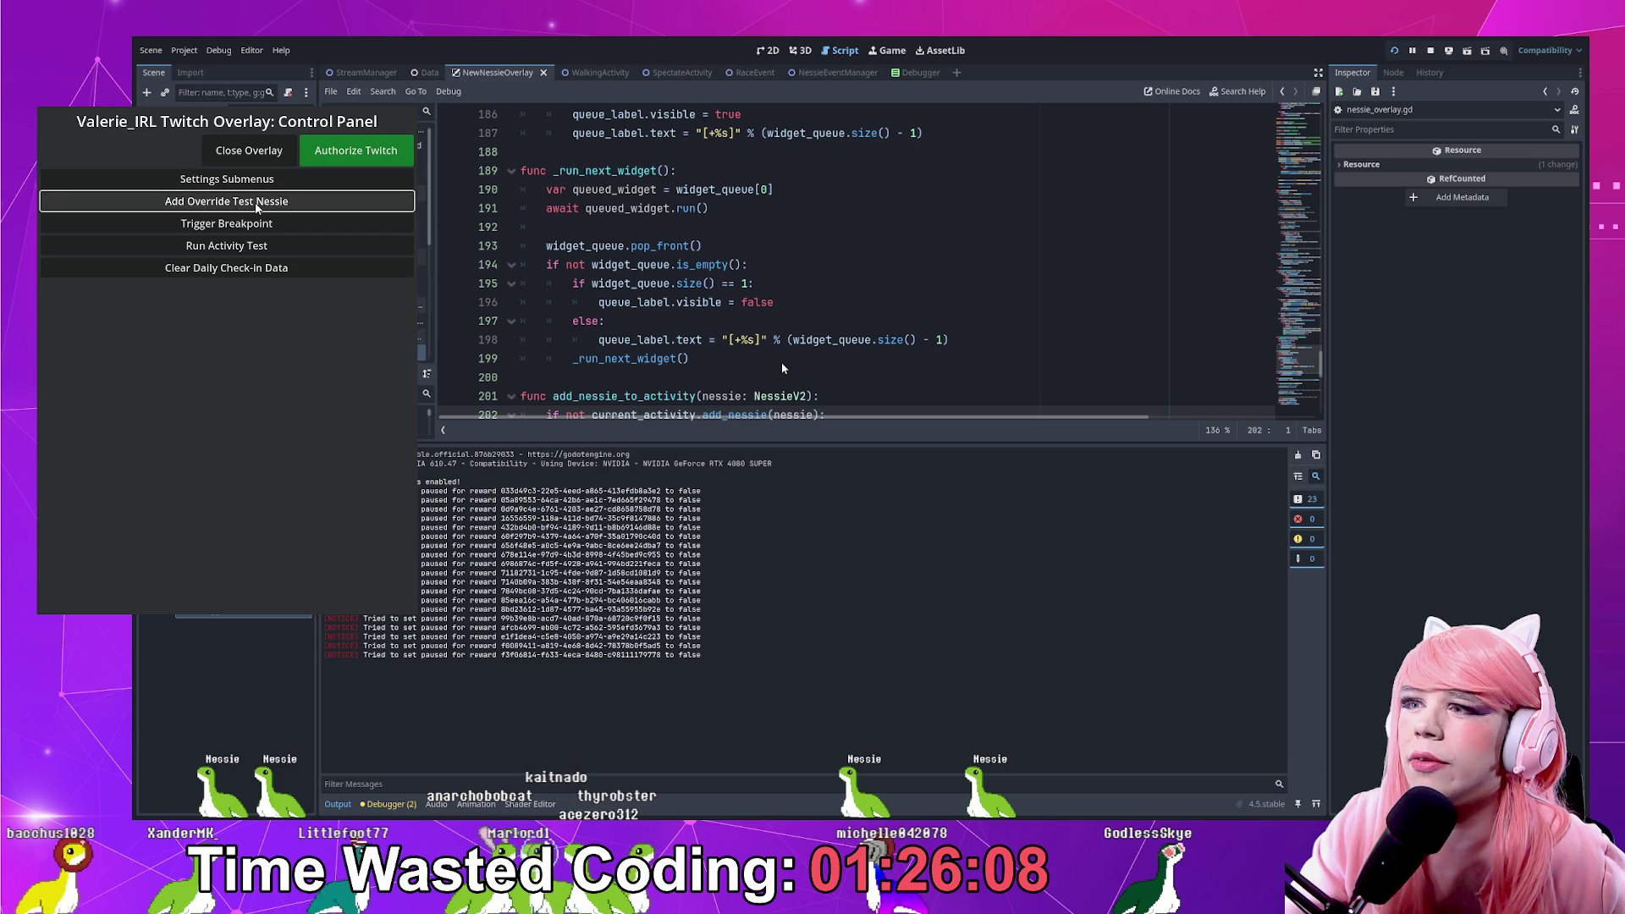
left_click(256, 209)
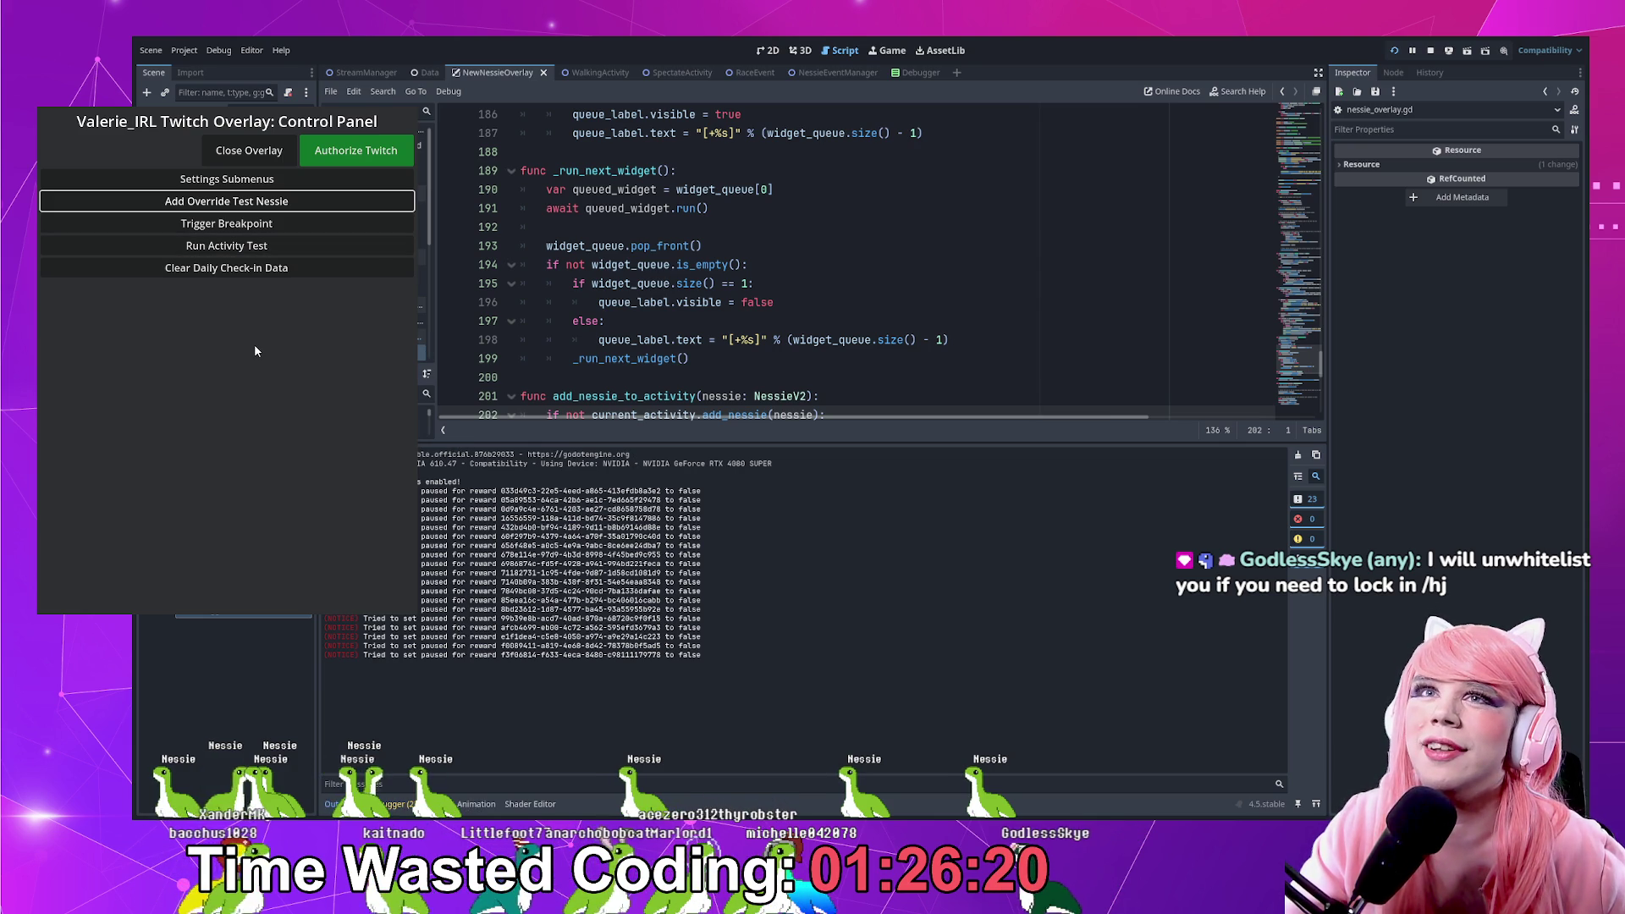
left_click(405, 246)
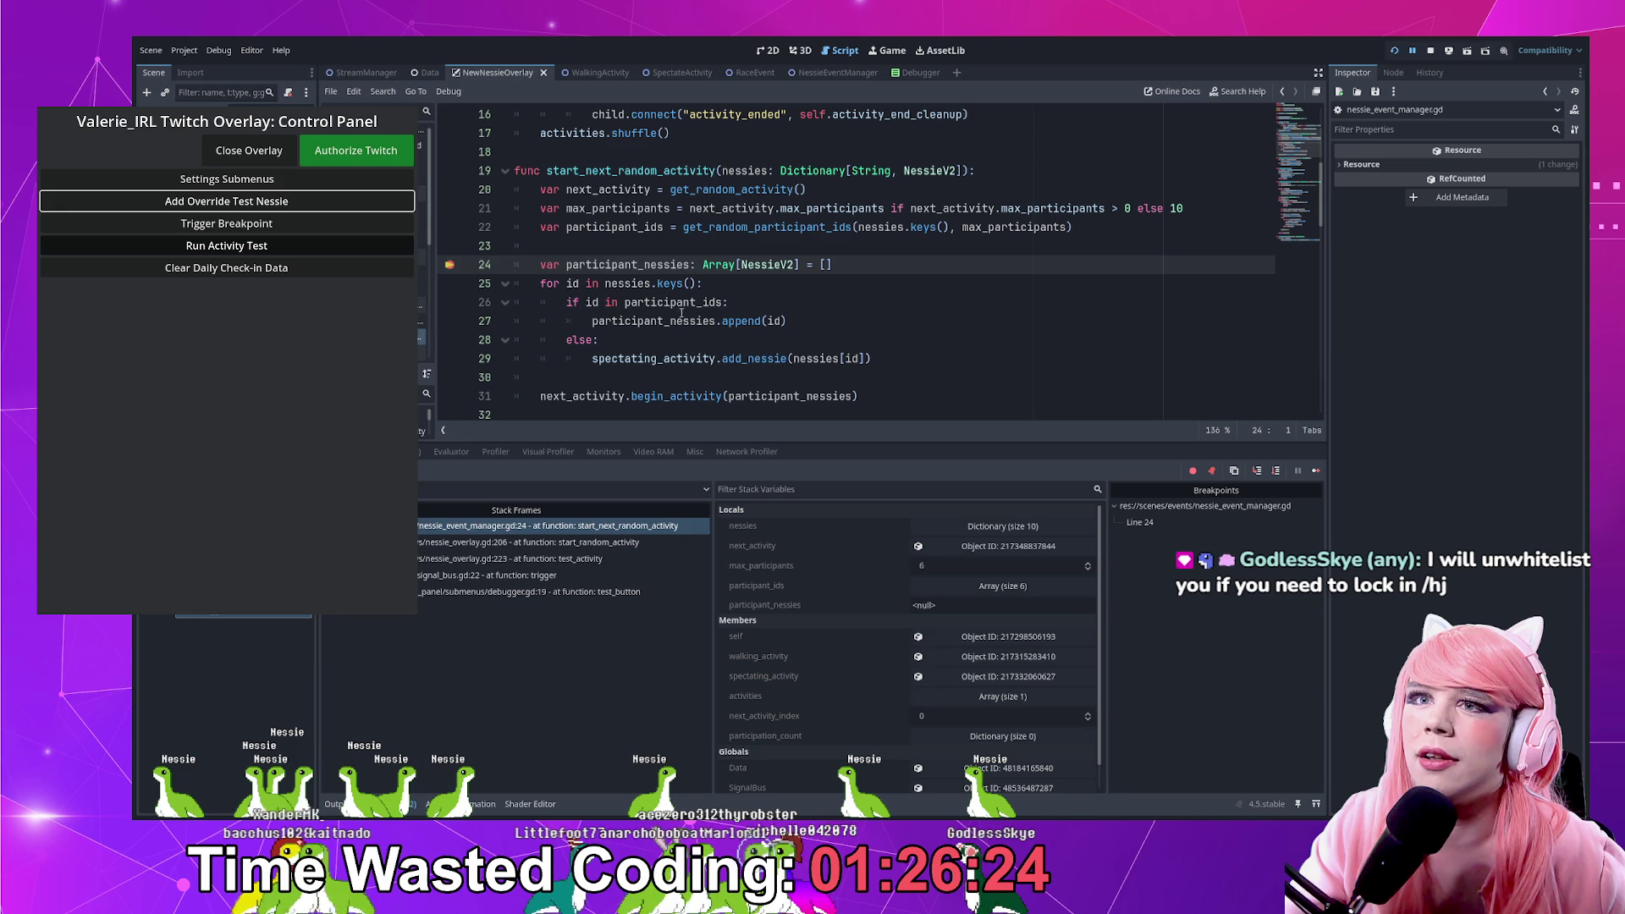
Clear the line 24 breakpoint with F9, resume the game, and stop the project with F8
key("F9")
left_click(1315, 470)
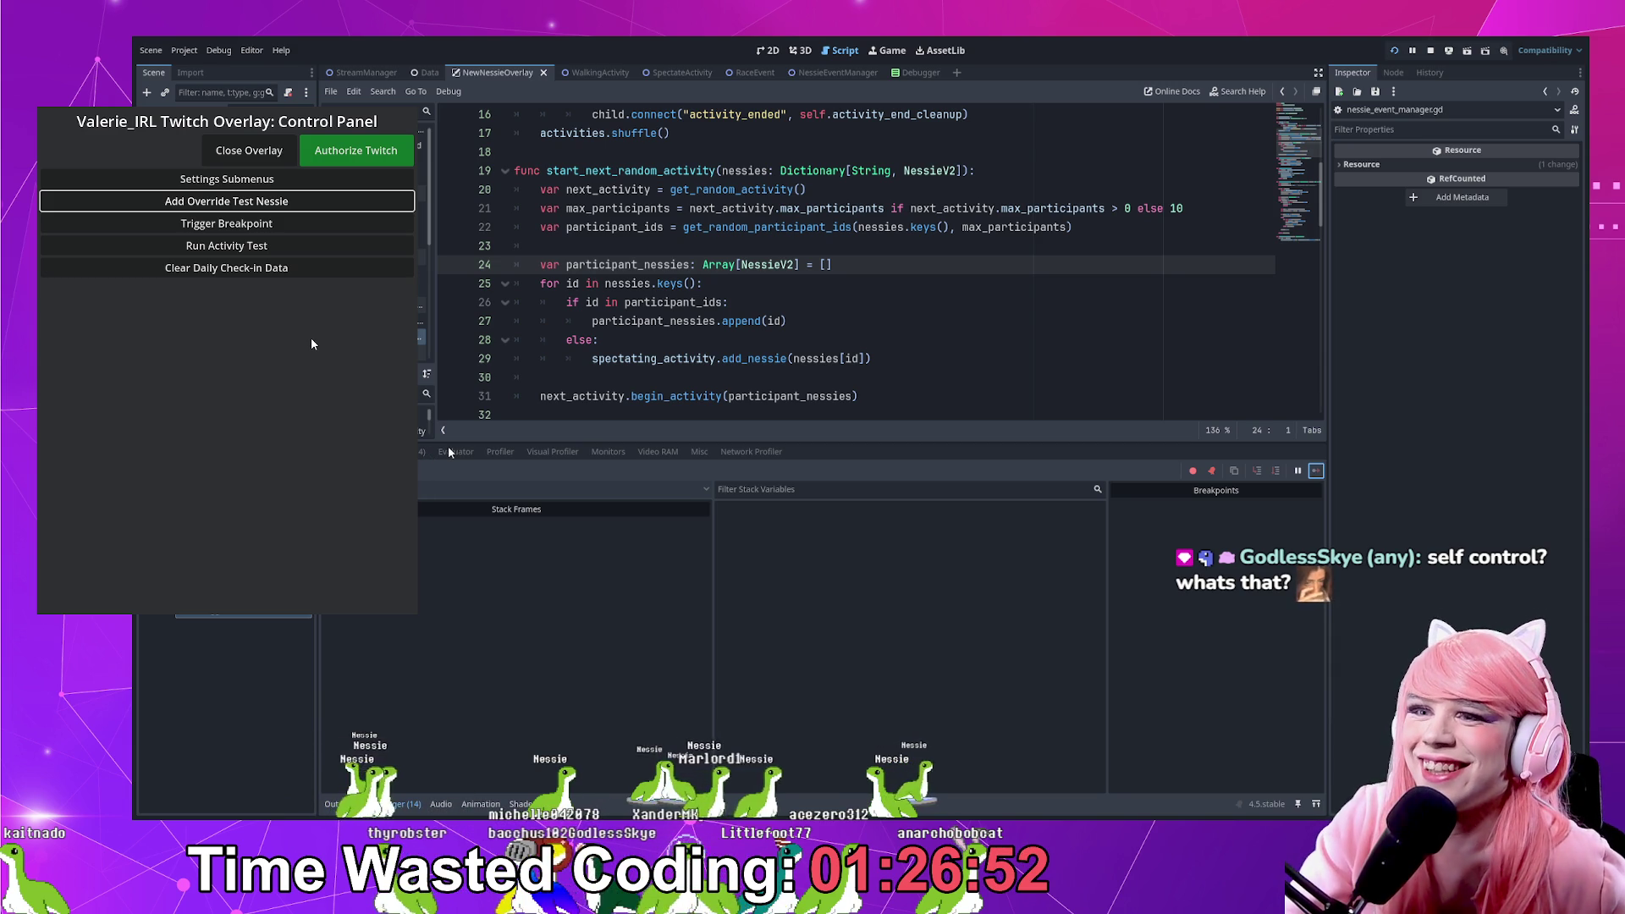
key("F8")
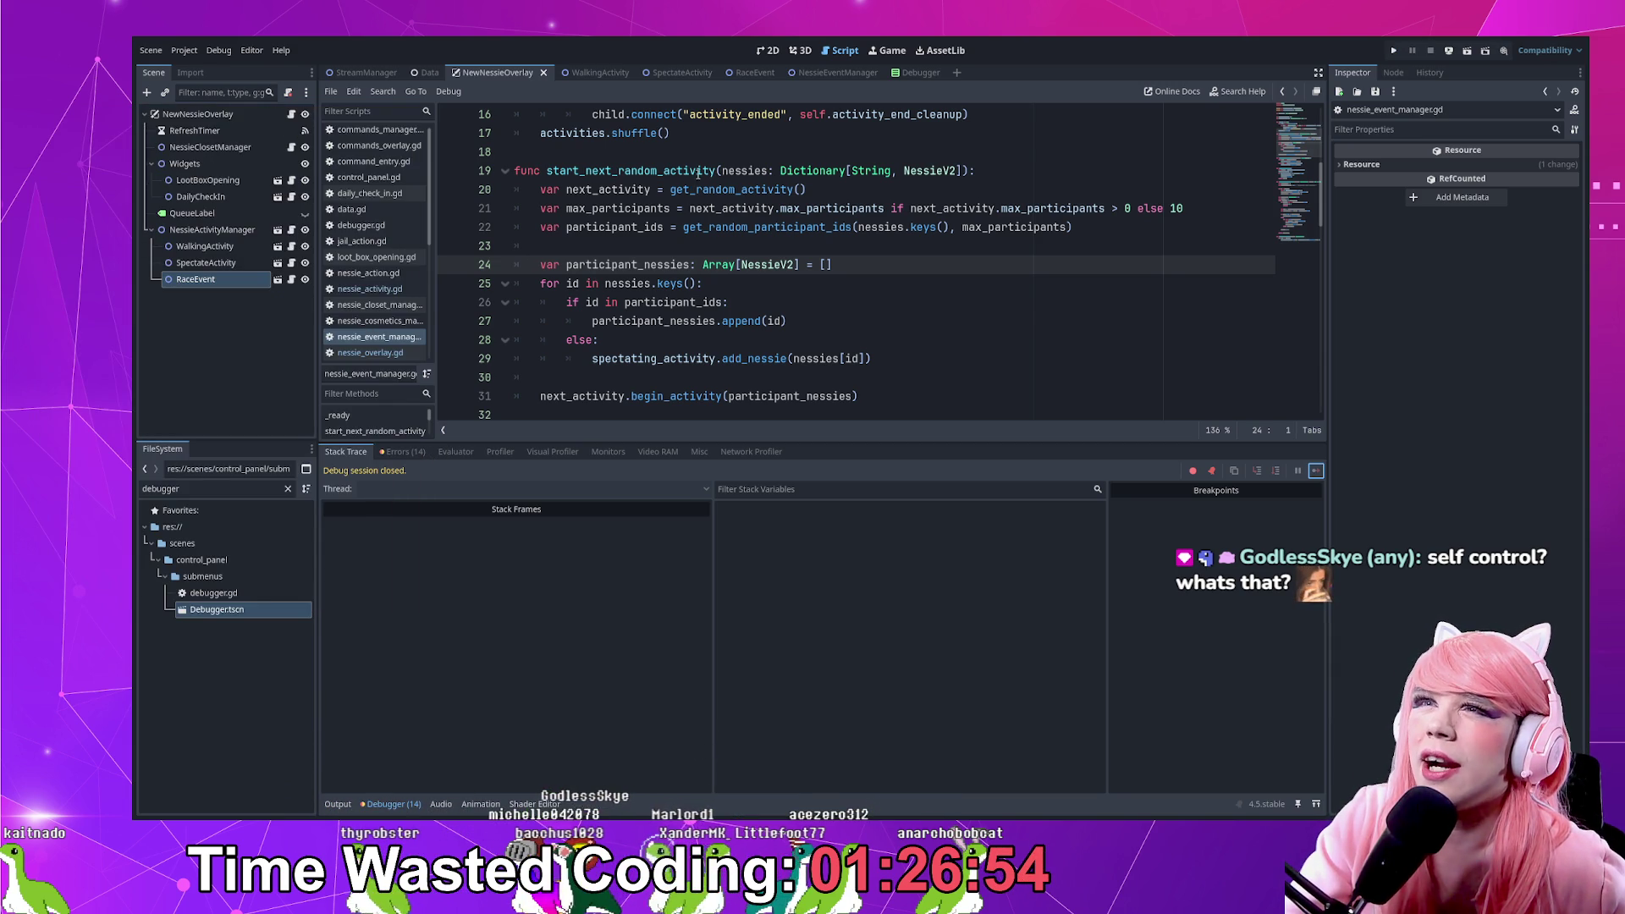
Set a breakpoint on the begin_activity call at line 31
left_click(728, 302)
scroll(690, 364, "up", 1)
scroll(687, 378, "down", 1)
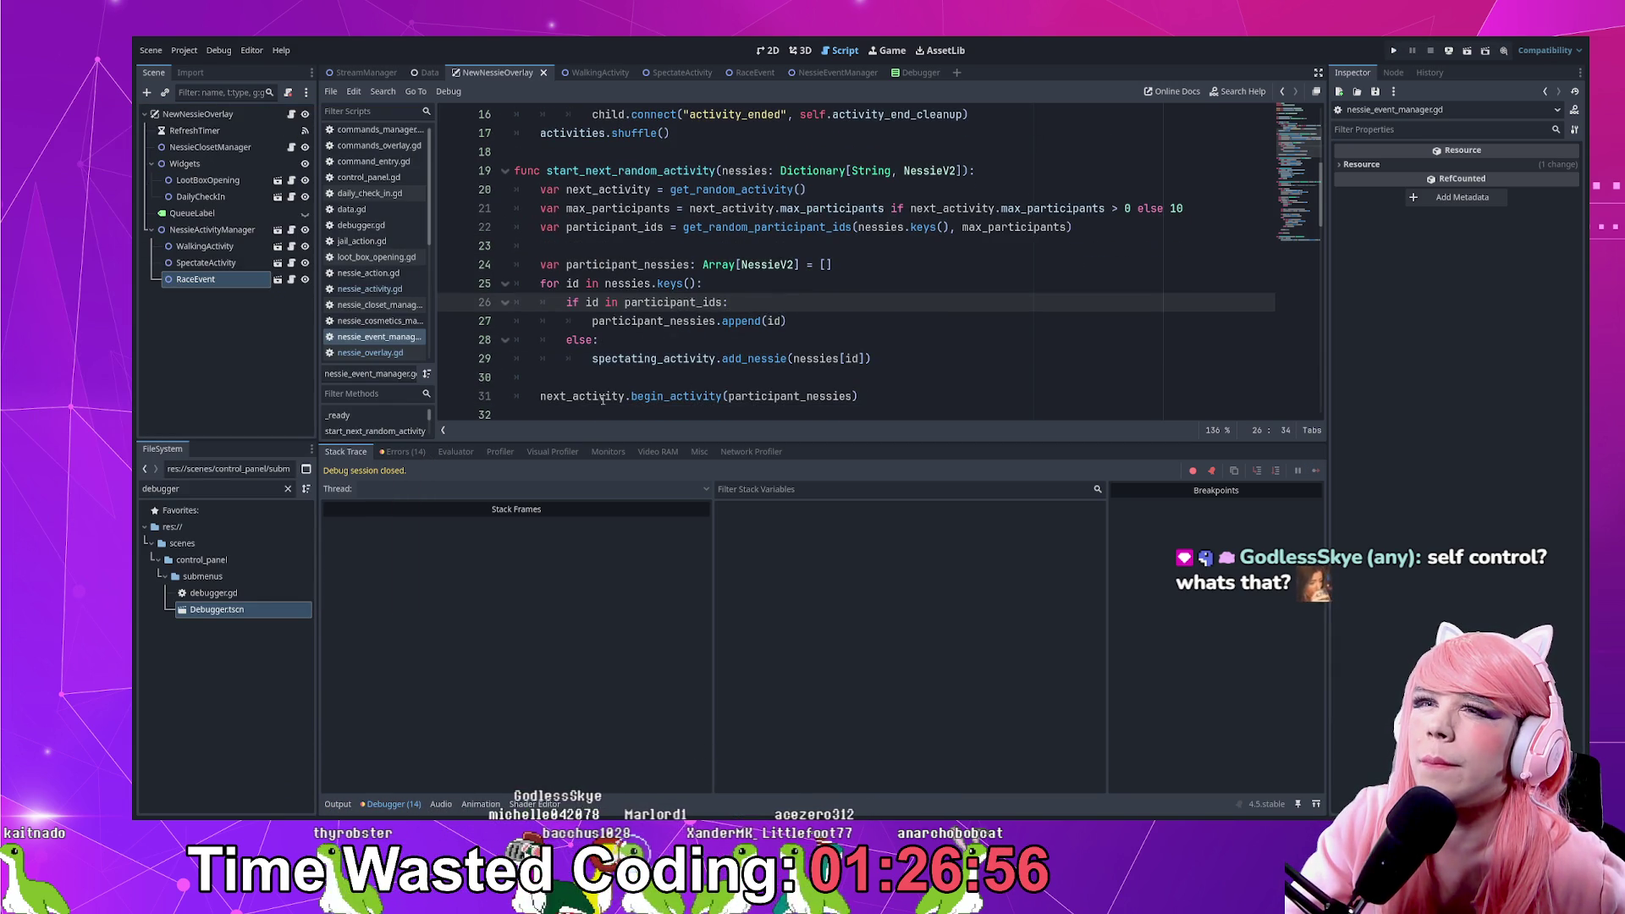
left_click(453, 397)
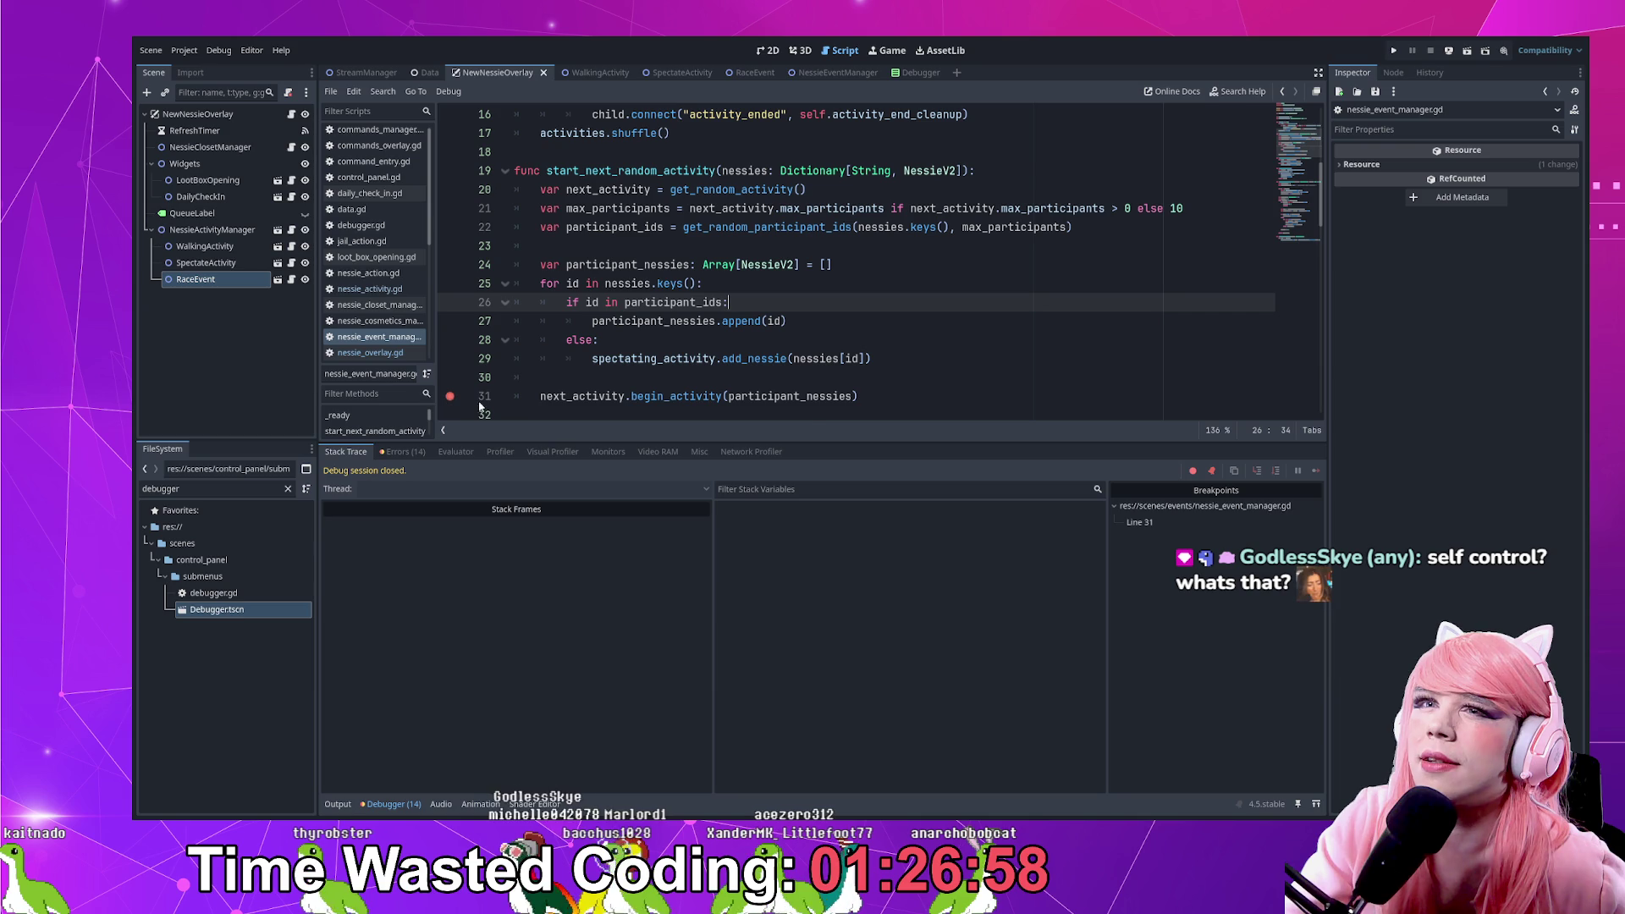
Rerun the project, open the overlay, add two test Nessies, and run the activity test
left_click(1448, 52)
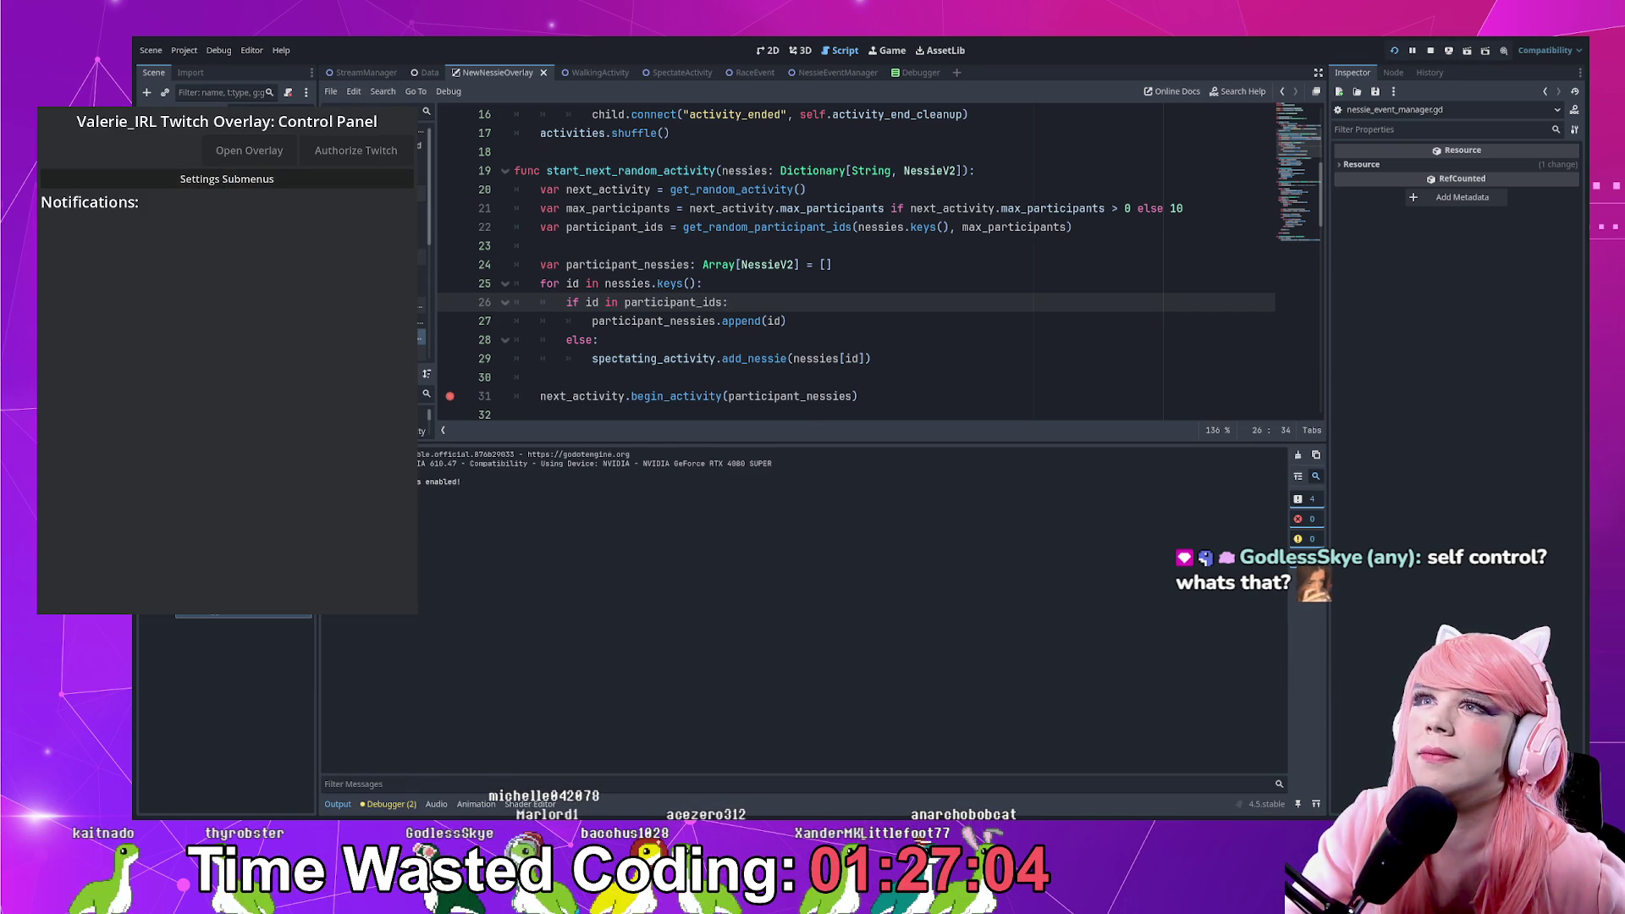
left_click(240, 153)
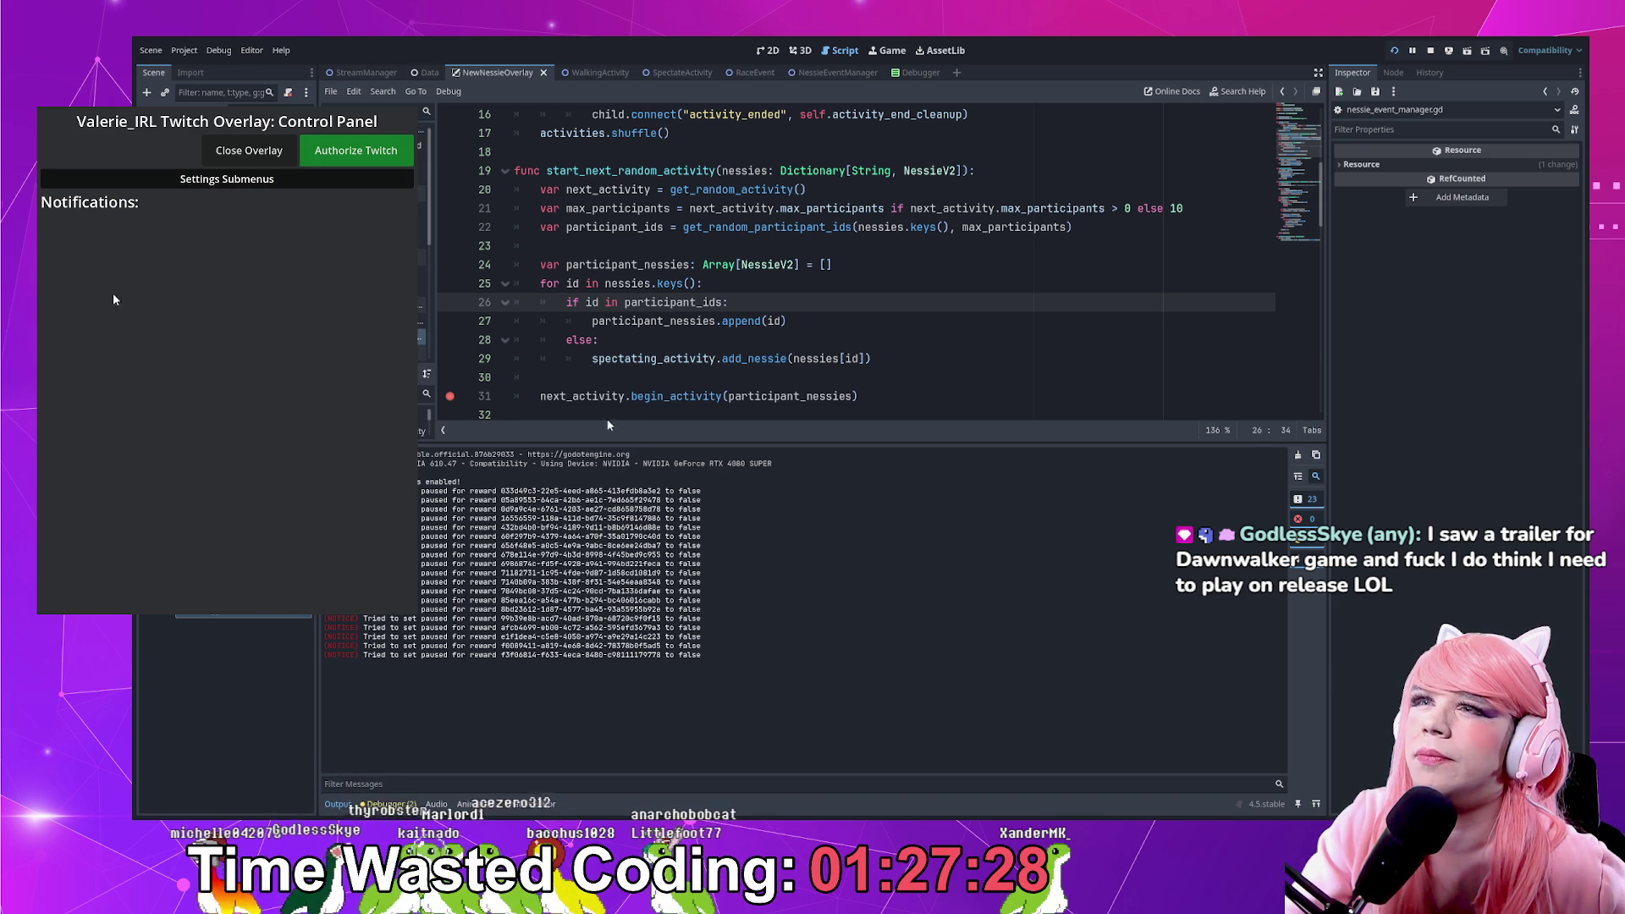
left_click(227, 179)
left_click(233, 204)
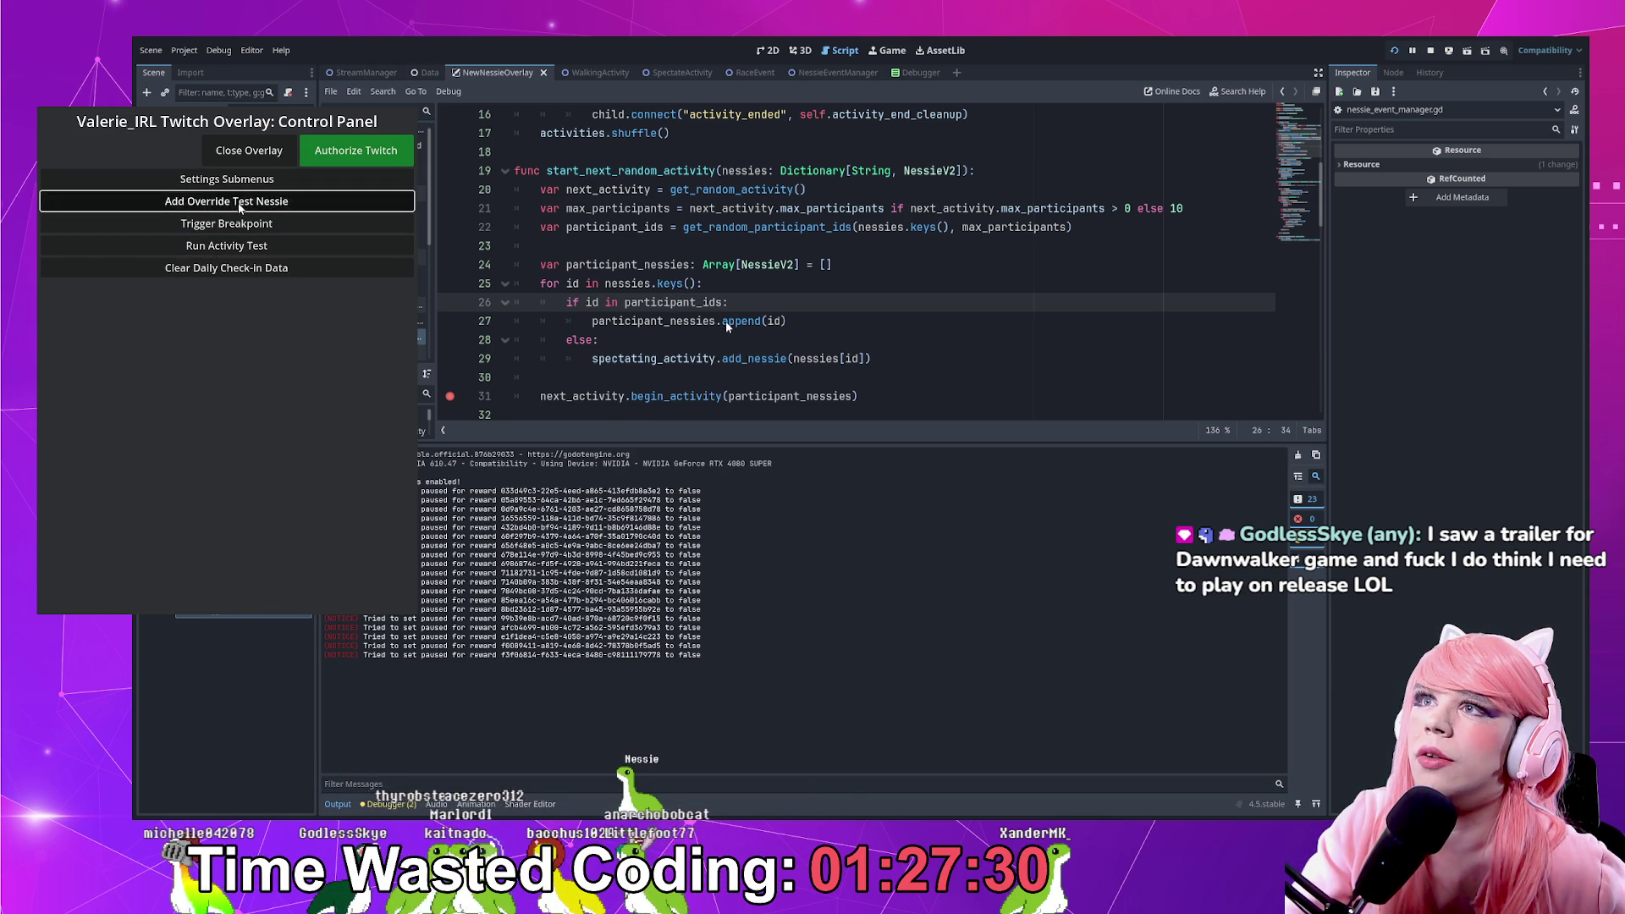
left_click(241, 207)
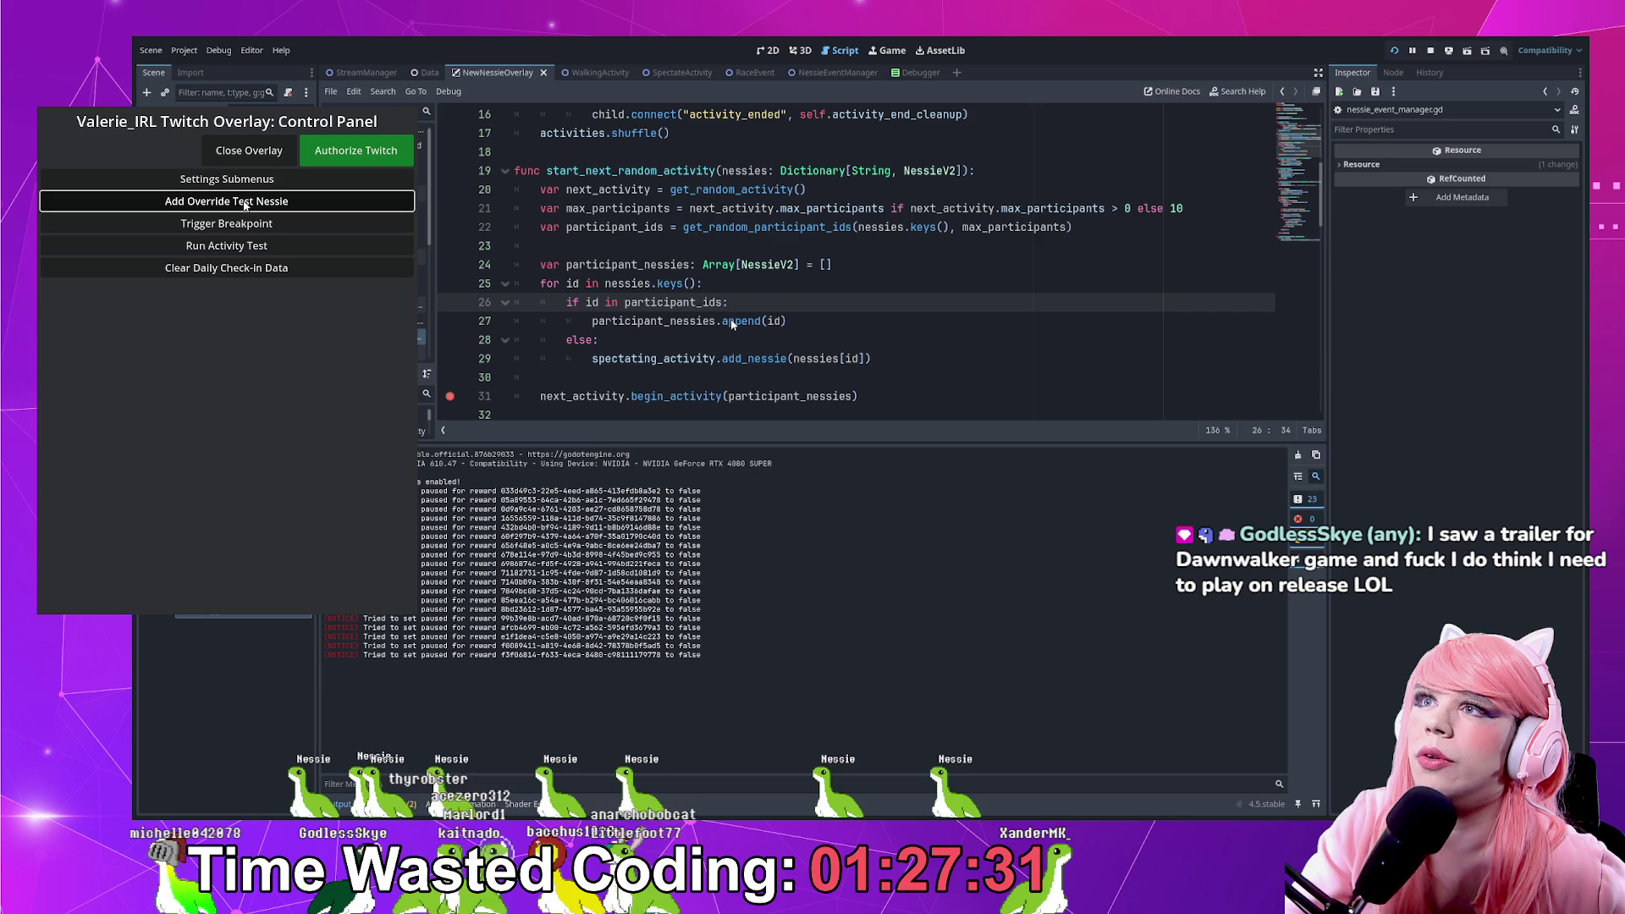
left_click(247, 250)
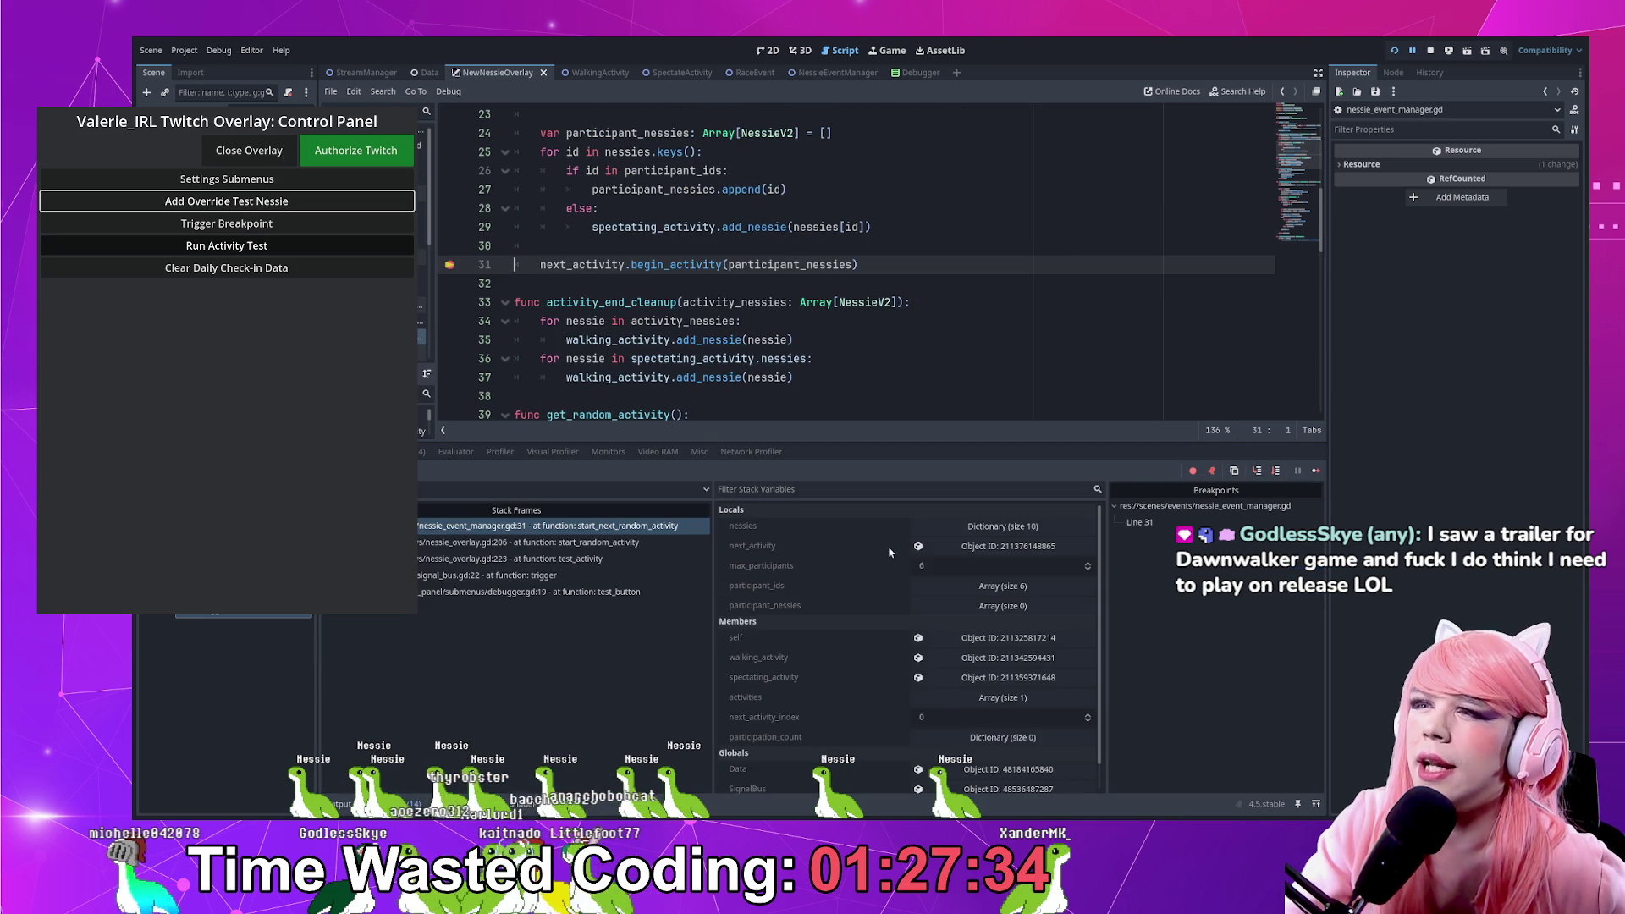
Inspect next_activity in Locals and look up RaceActivity's begin_activity override in race_event.gd
left_click(973, 546)
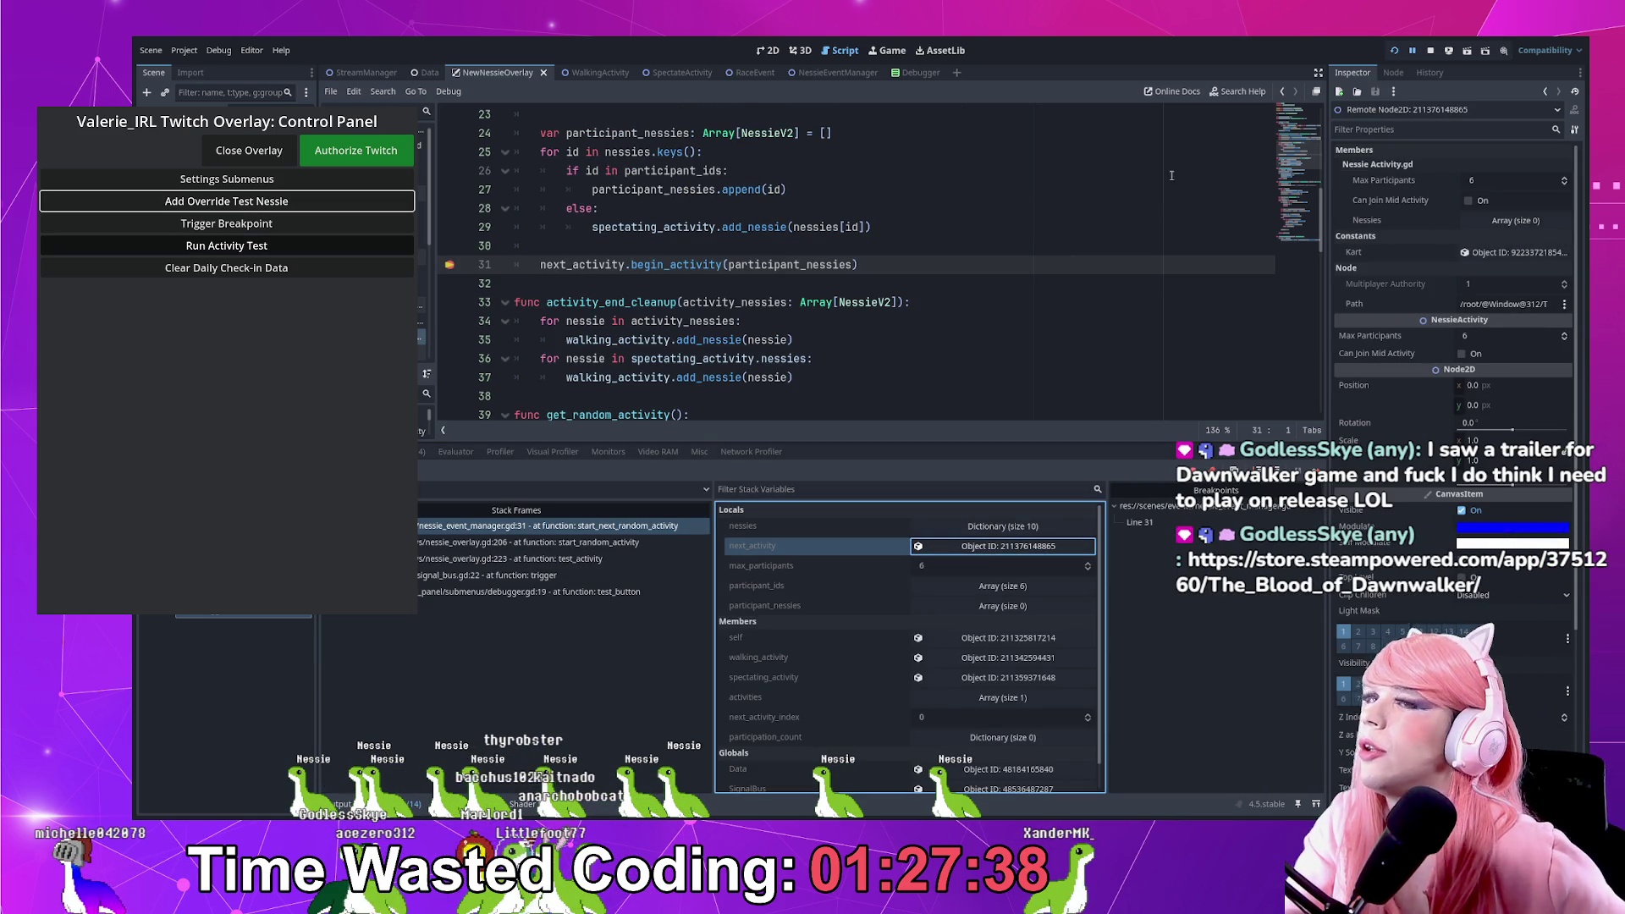
left_click(739, 265)
scroll(738, 332, "up", 1)
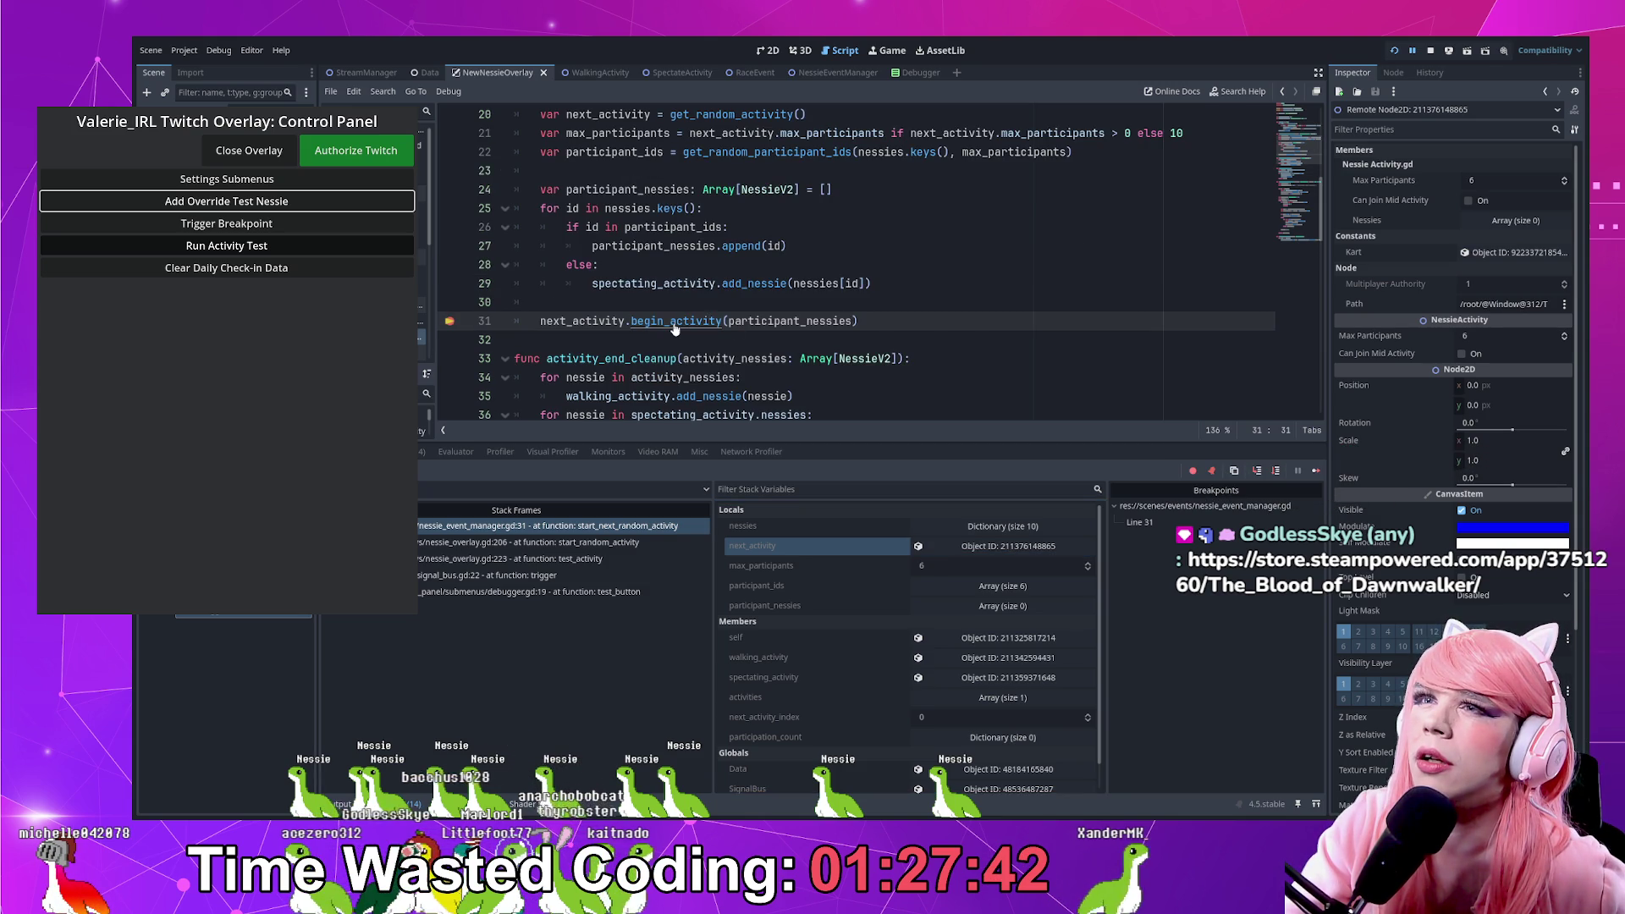
left_click(675, 327, "ctrl")
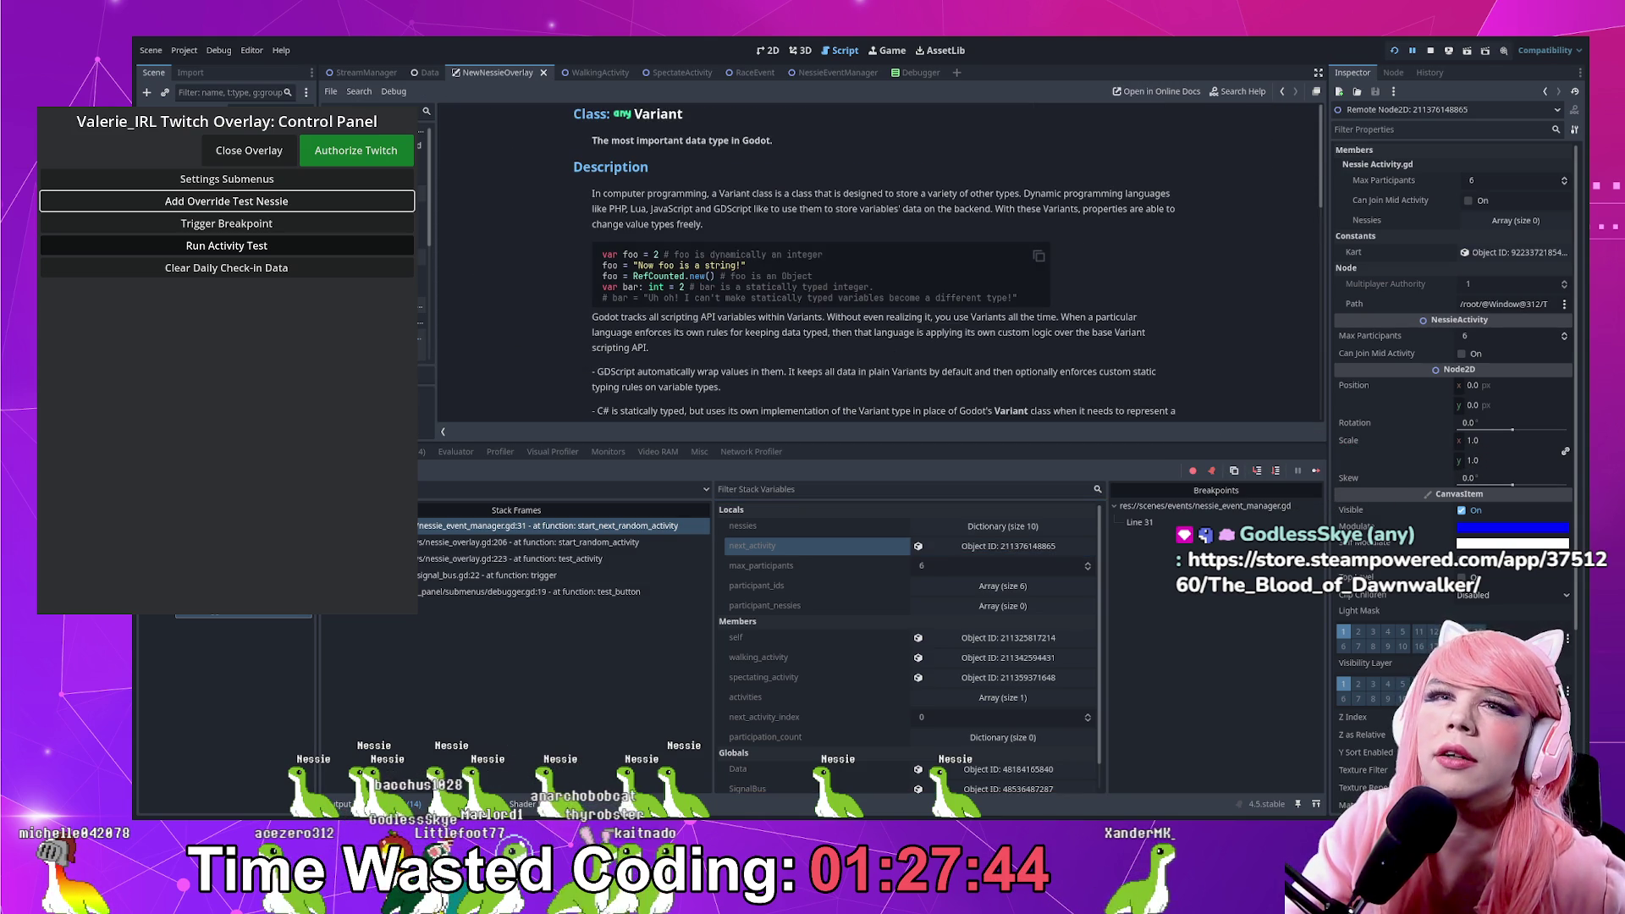
key("alt+Left")
left_click(702, 340)
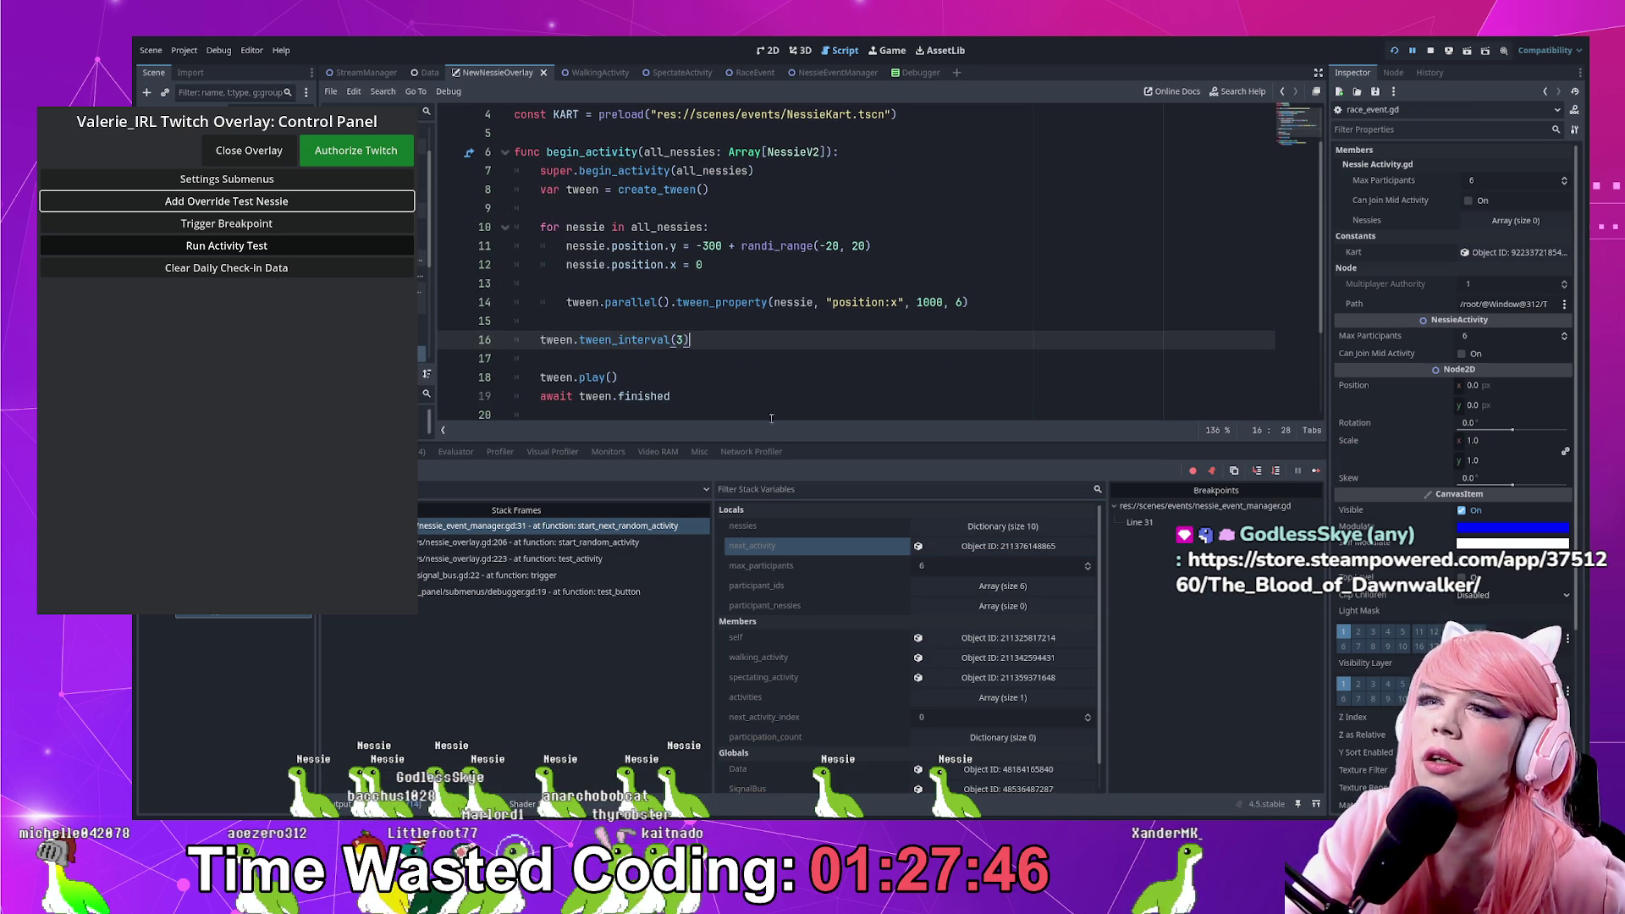
Set a breakpoint on line 10 of race_event.gd
scroll(576, 306, "up", 2)
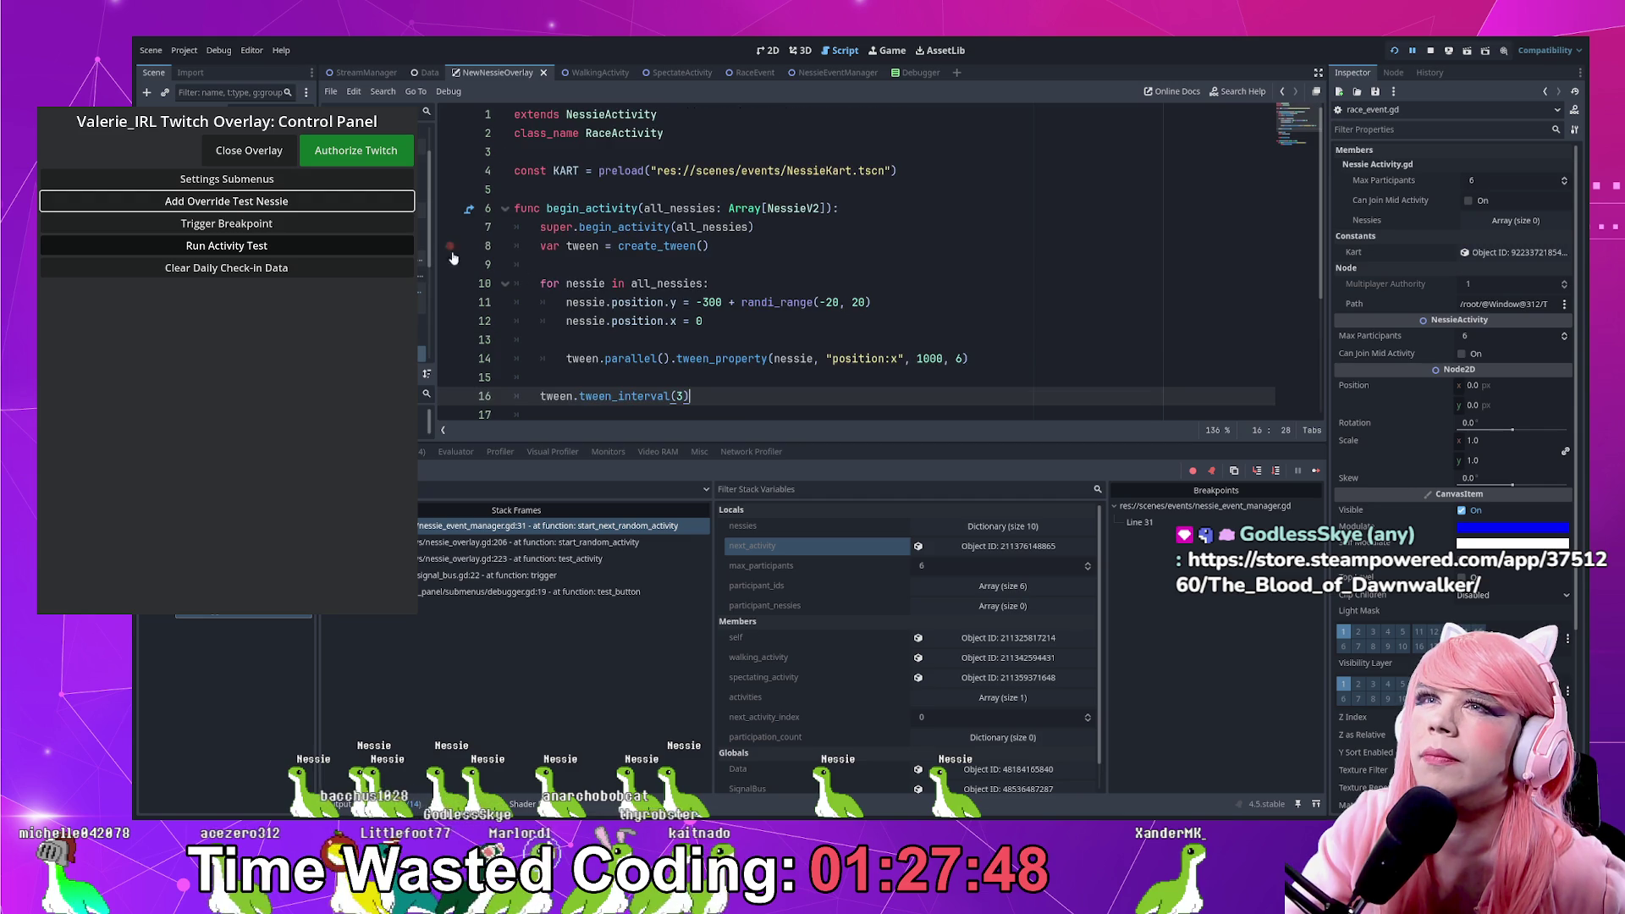
left_click(448, 288)
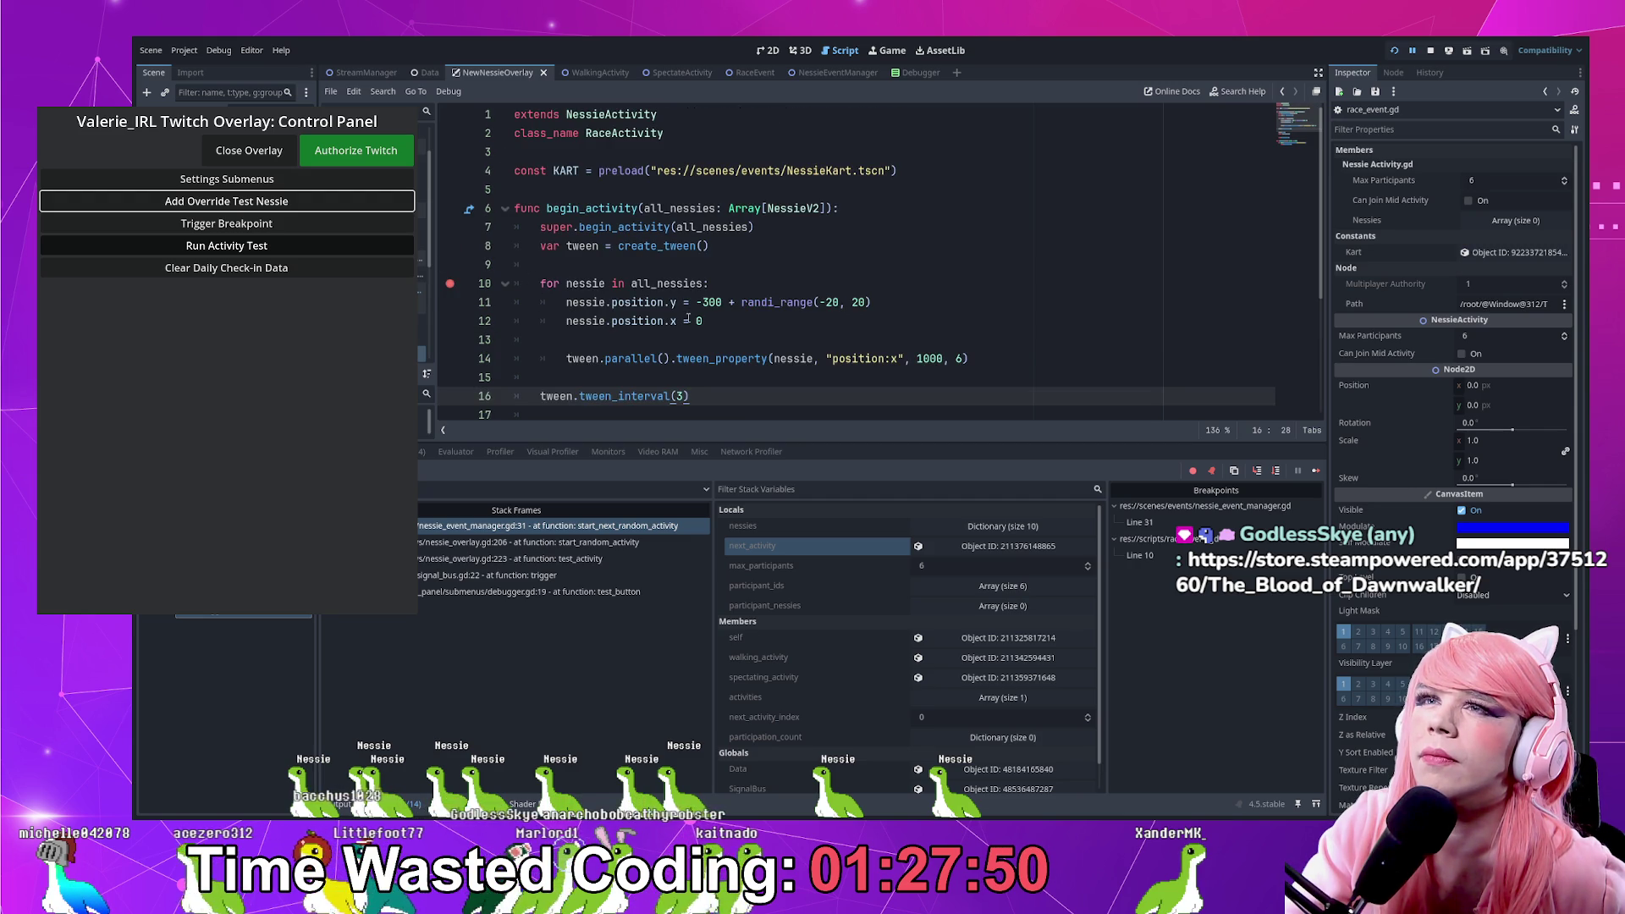
scroll(680, 313, "down", 1)
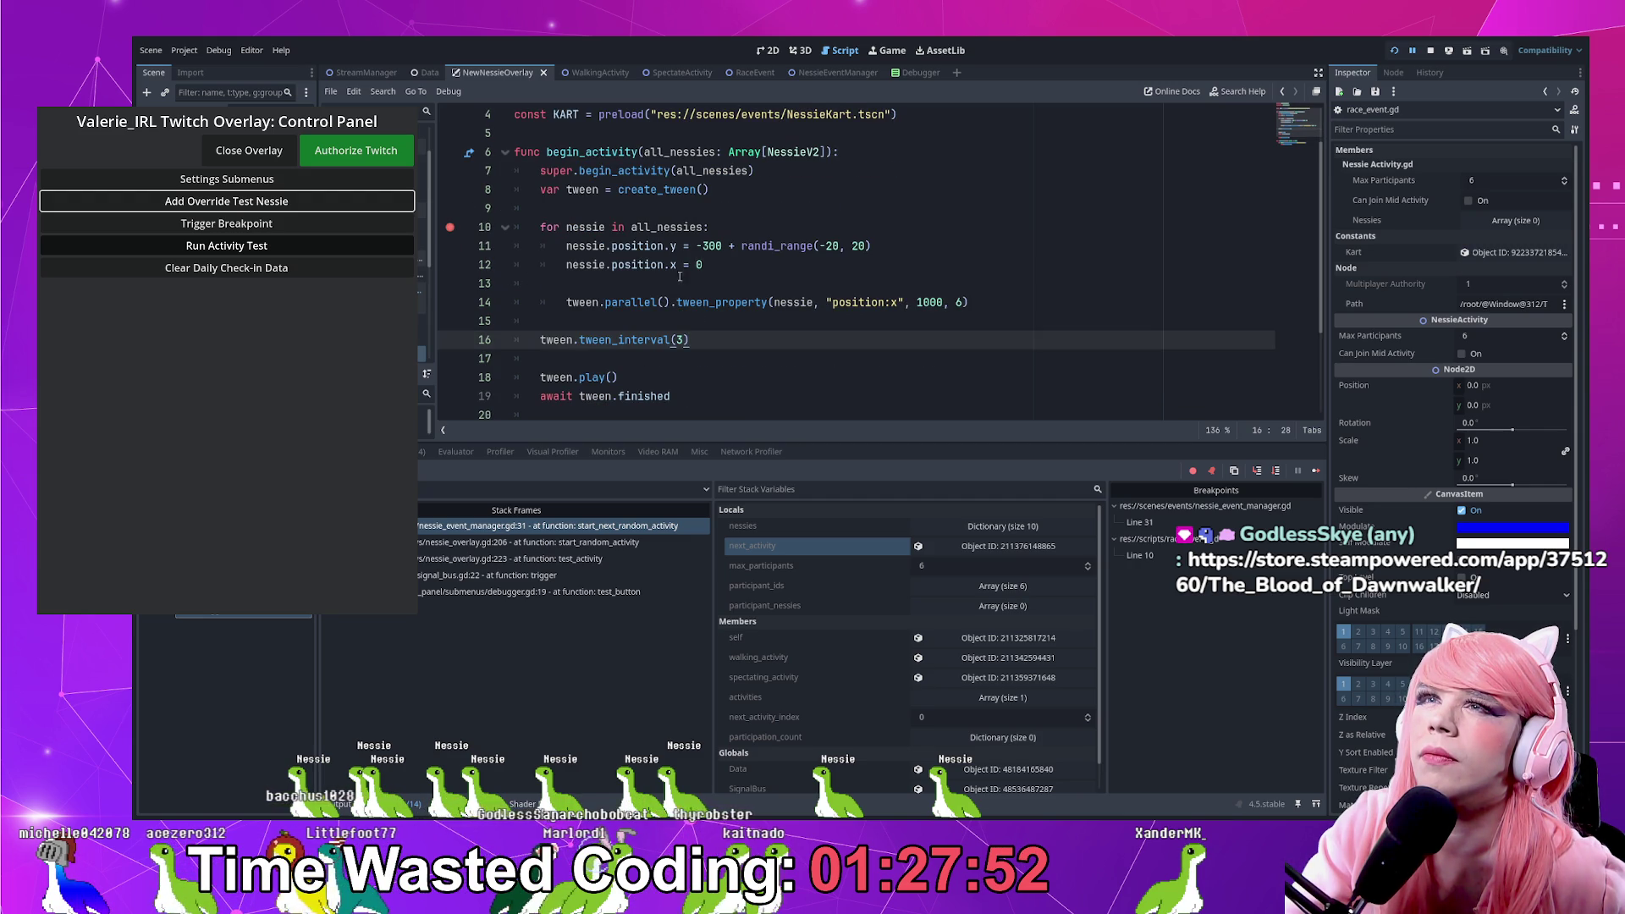
scroll(642, 174, "down", 2)
scroll(642, 203, "up", 3)
Step into begin_activity and continue until it pauses at line 10, with all_nessies empty
left_click(642, 227, "ctrl")
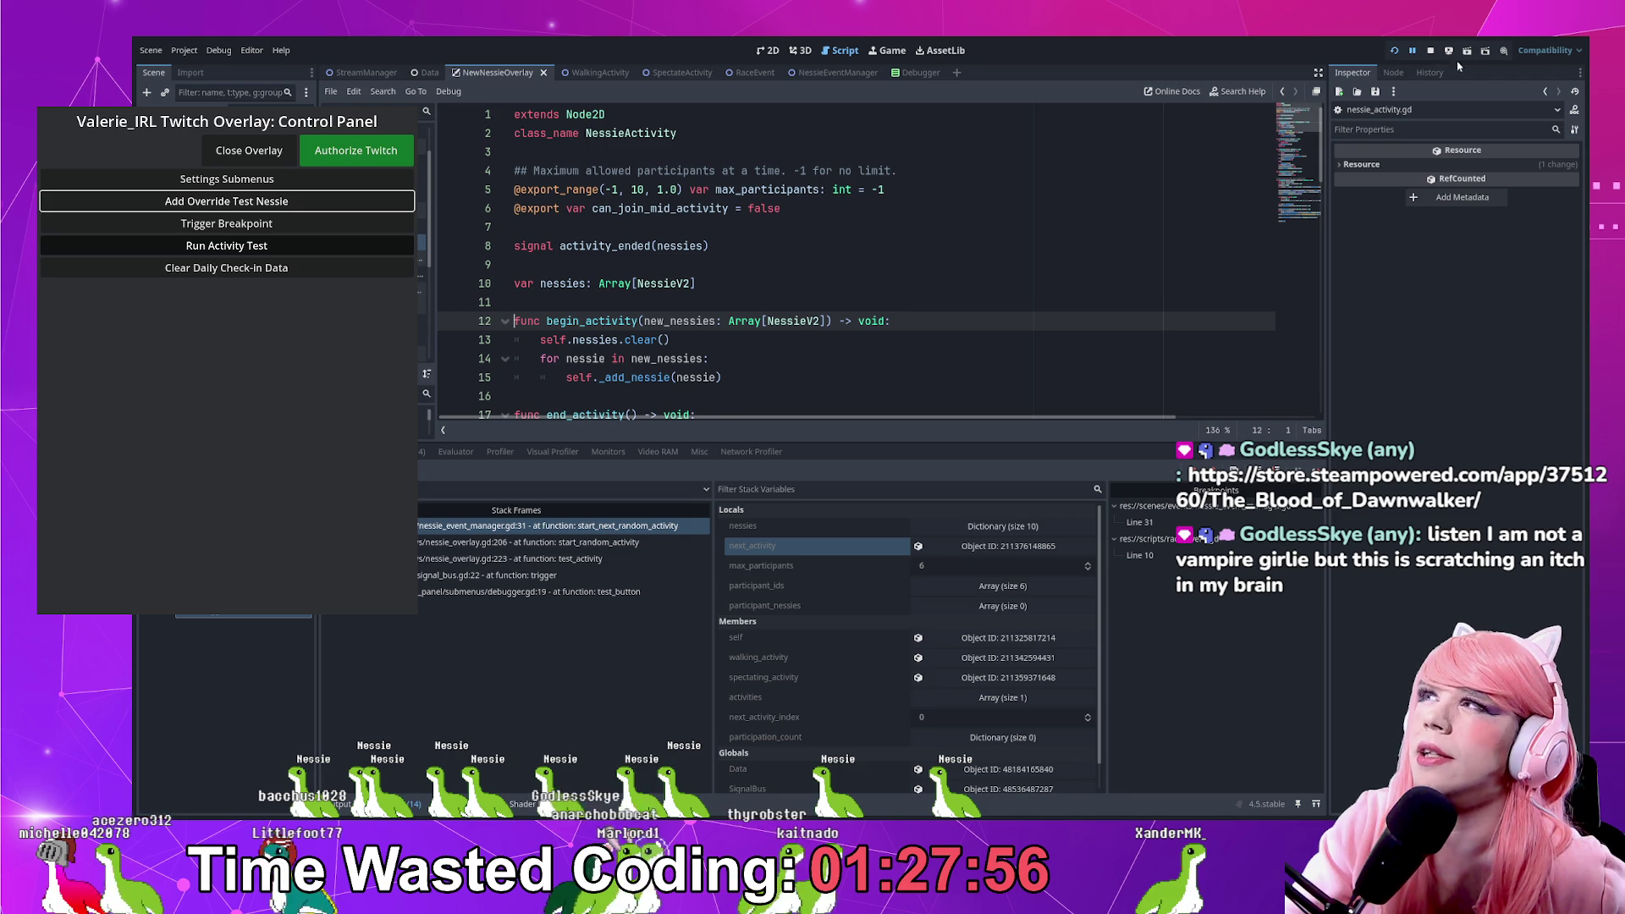
key("F12")
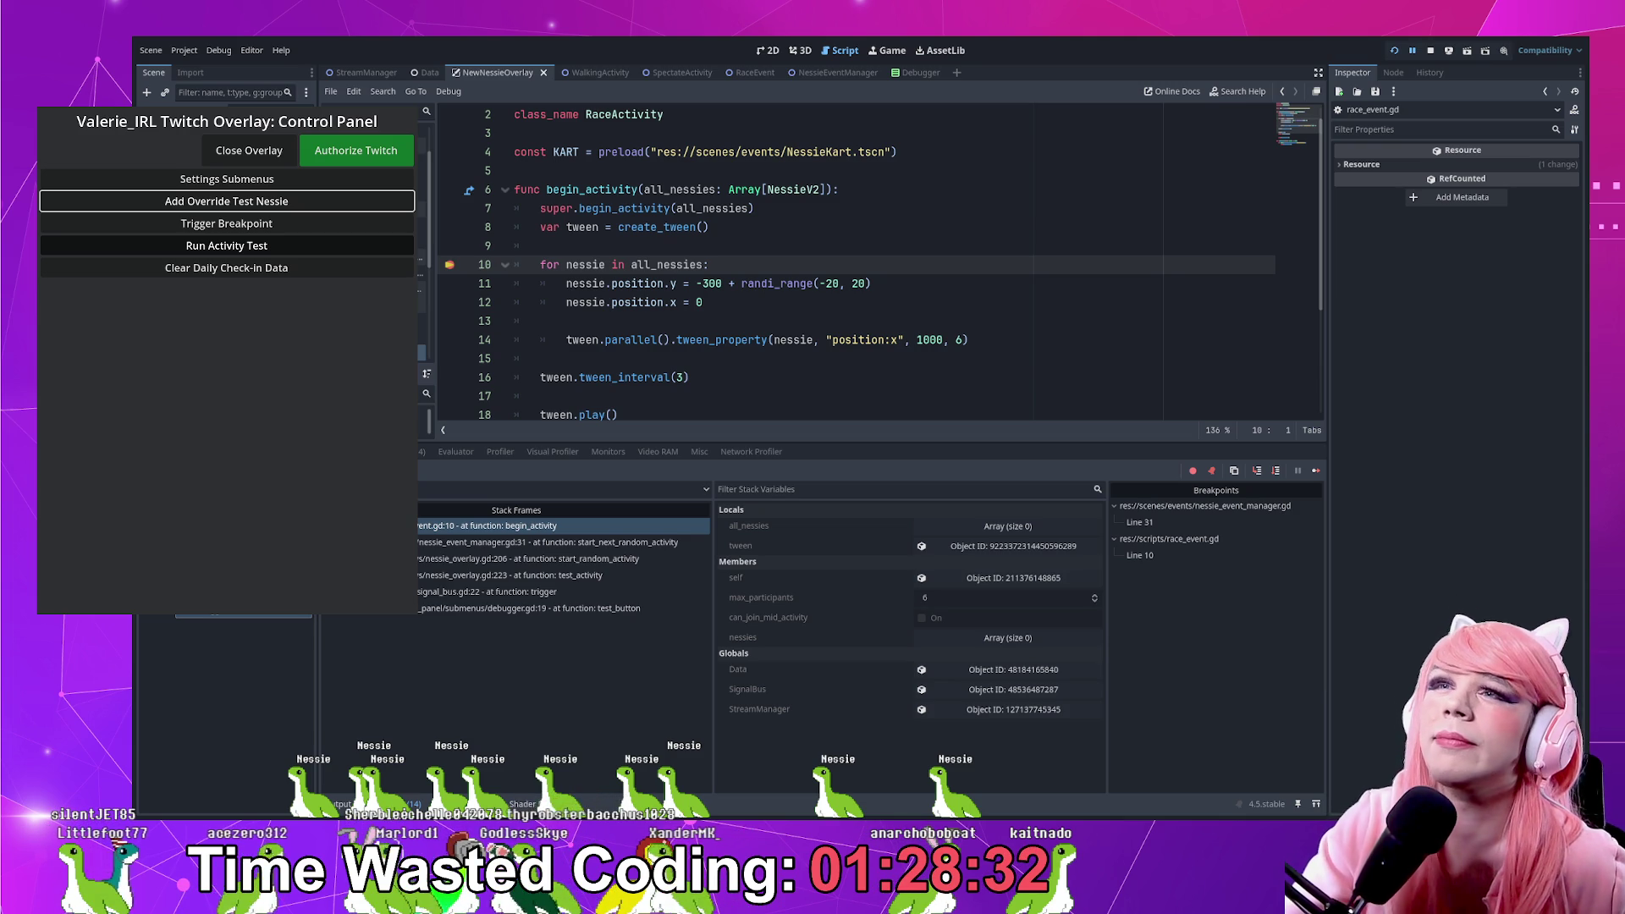
left_click(814, 283)
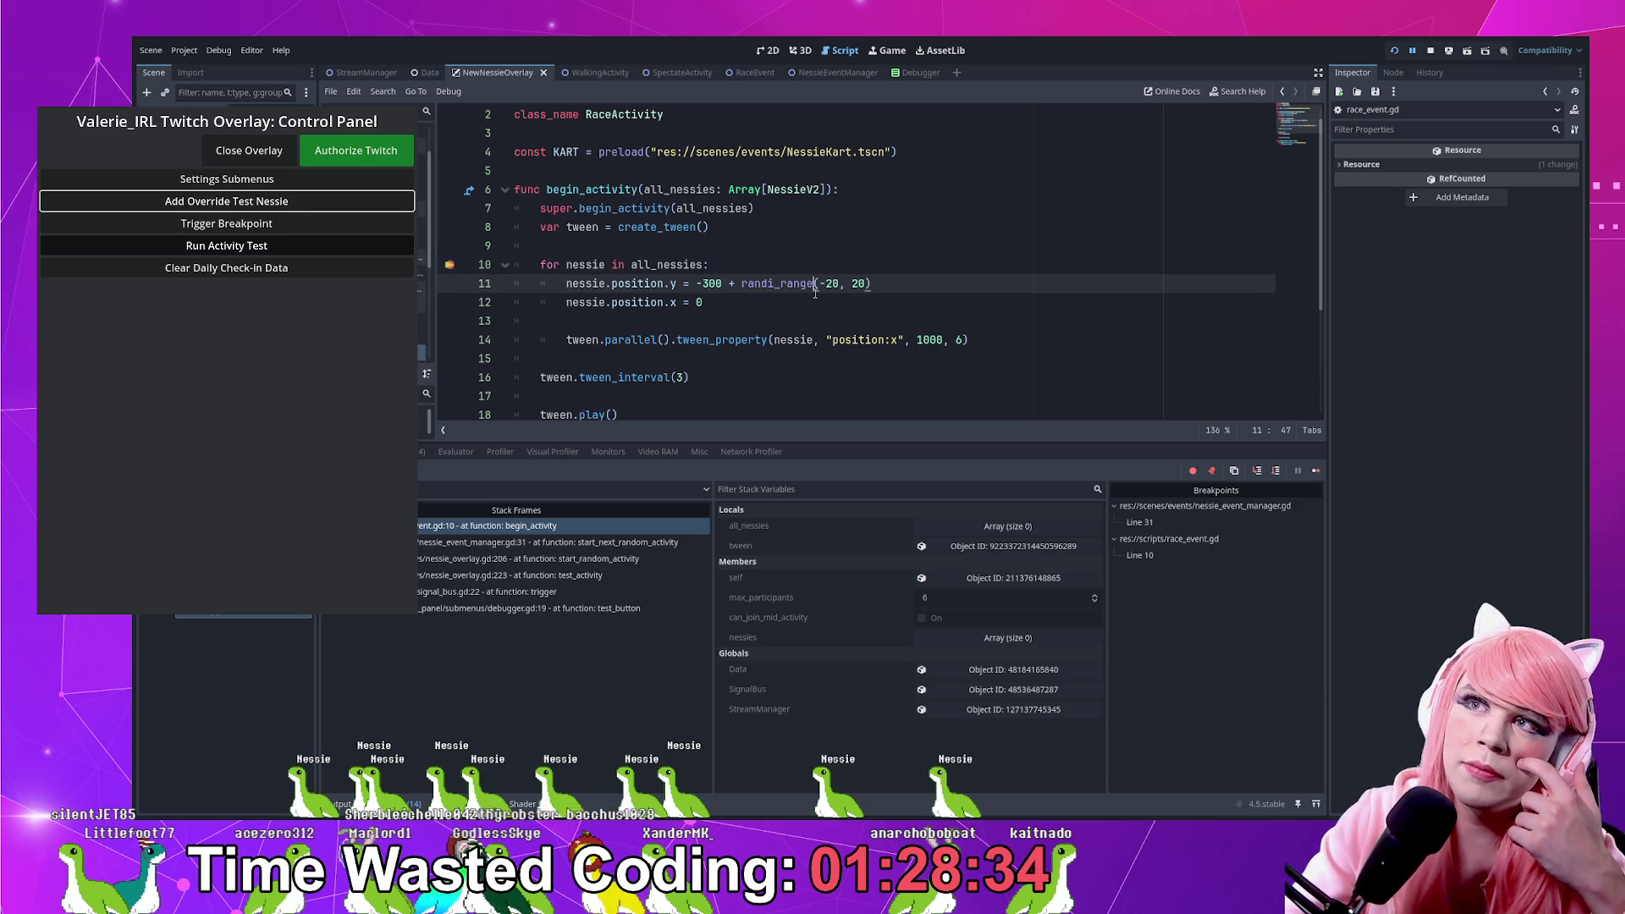
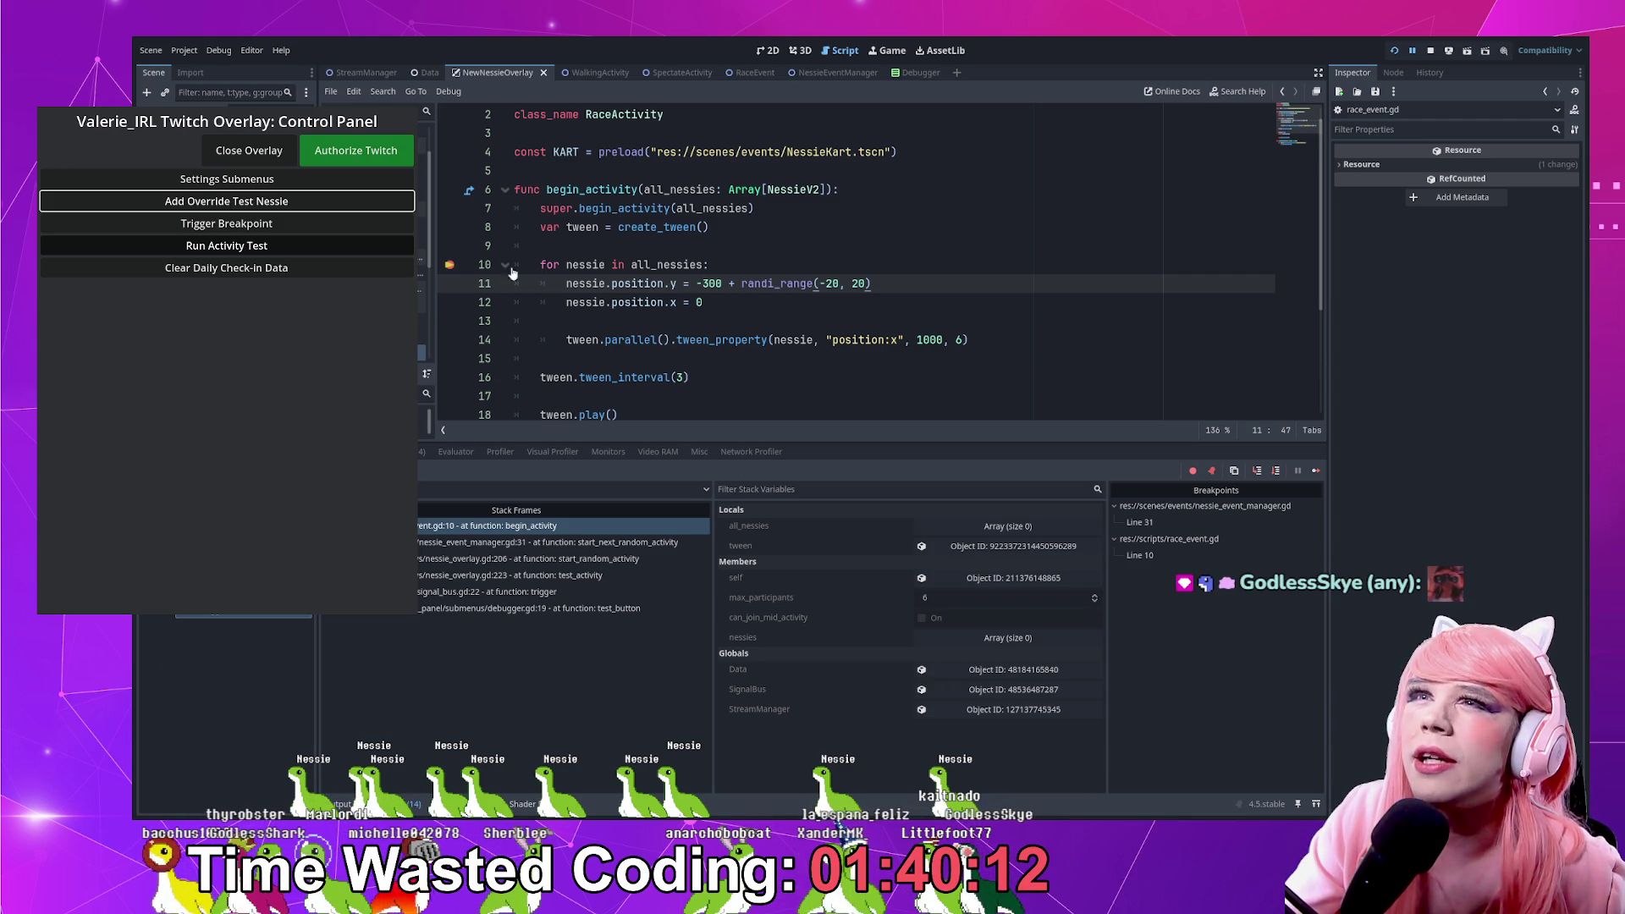
Set a breakpoint on line 16, continue to it, and inspect all_nessies, which is empty
double_click(584, 265)
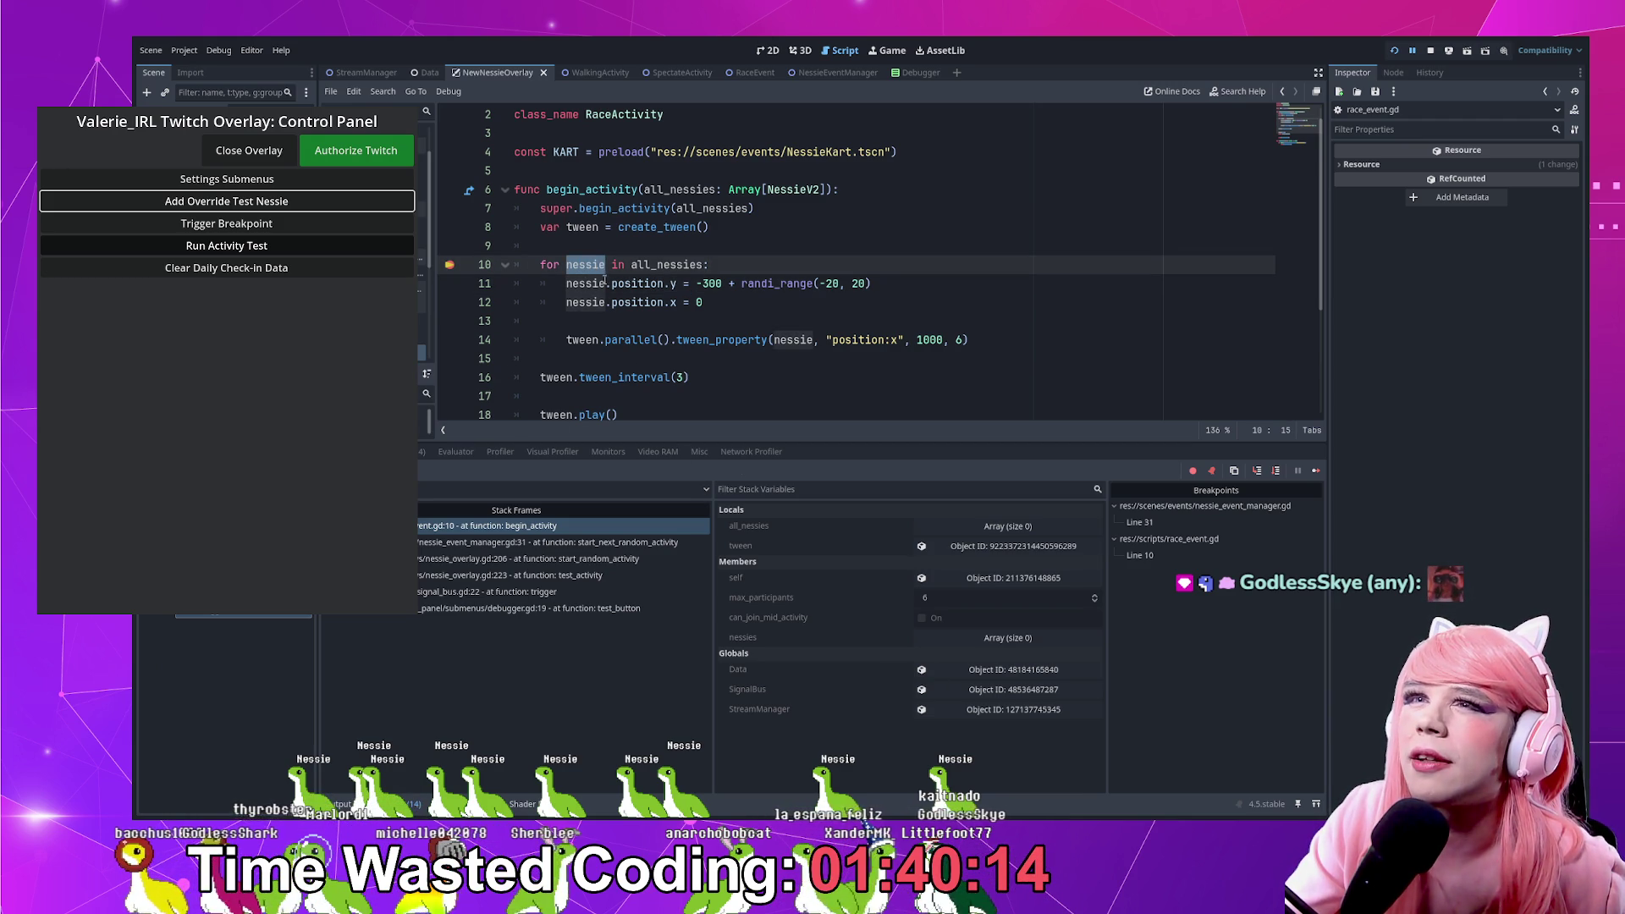
left_click(452, 379)
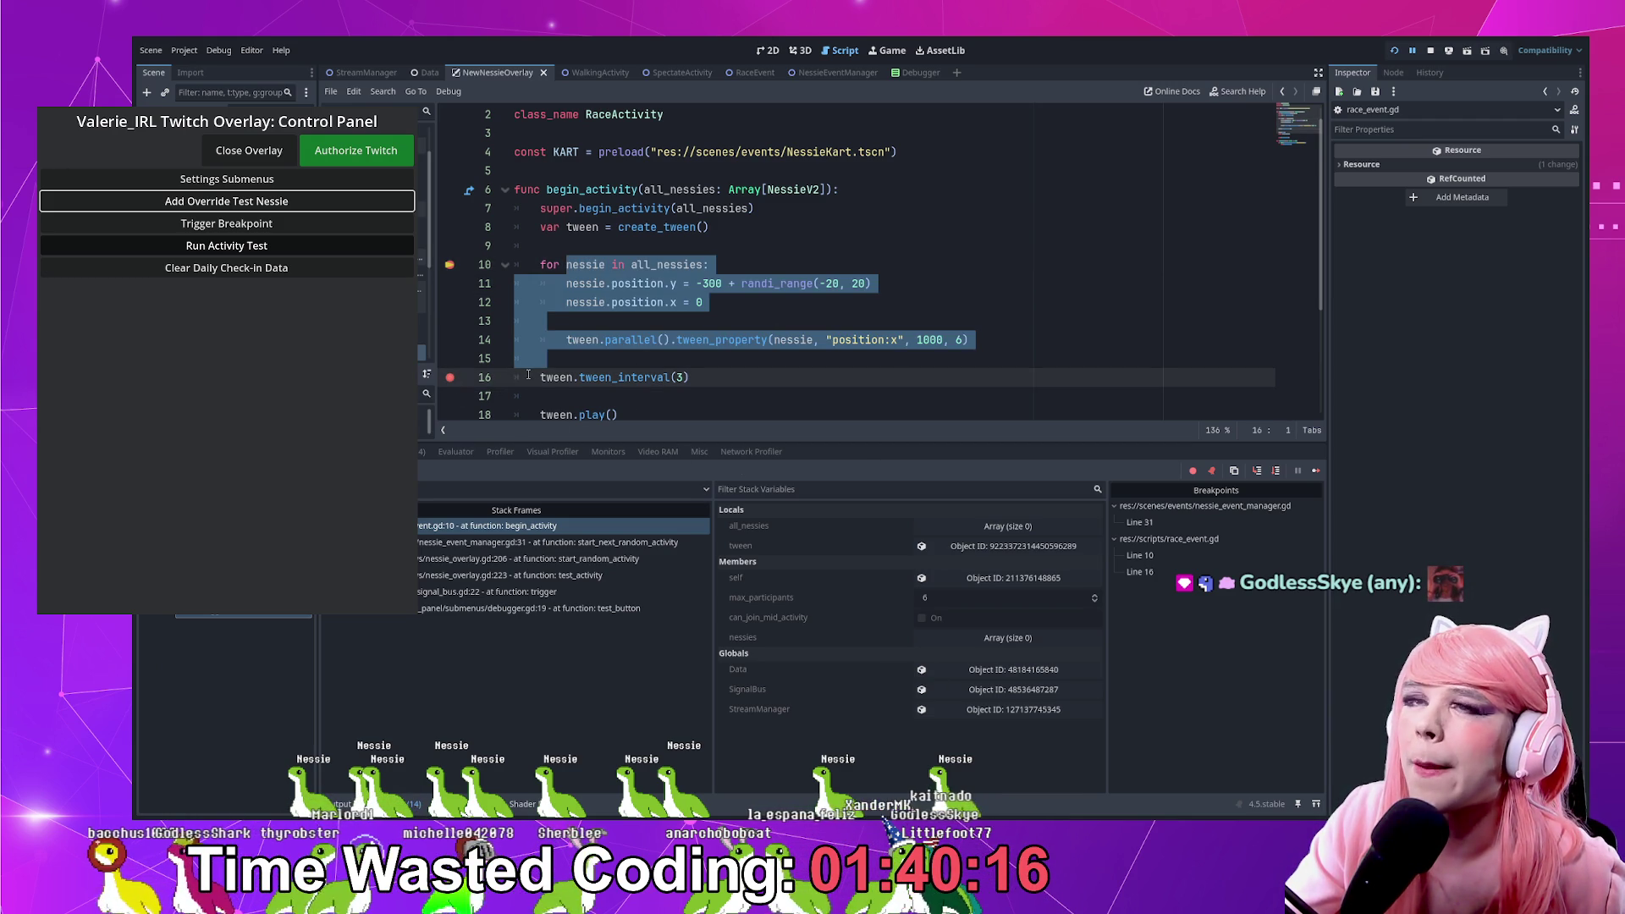
key("F12")
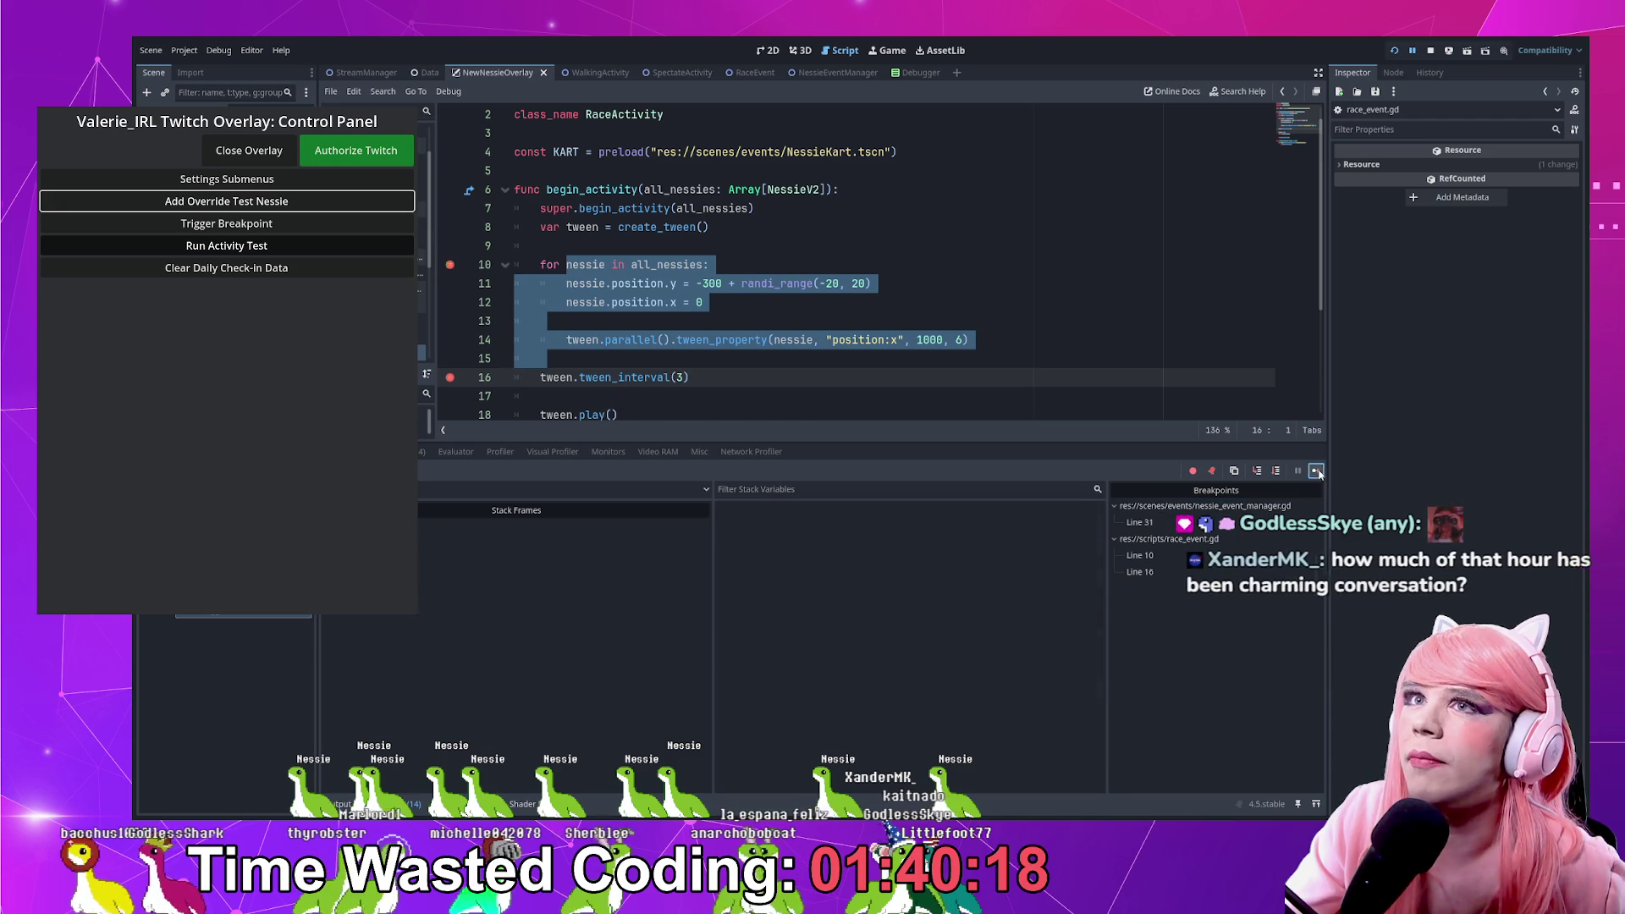
scroll(639, 265, "up", 1)
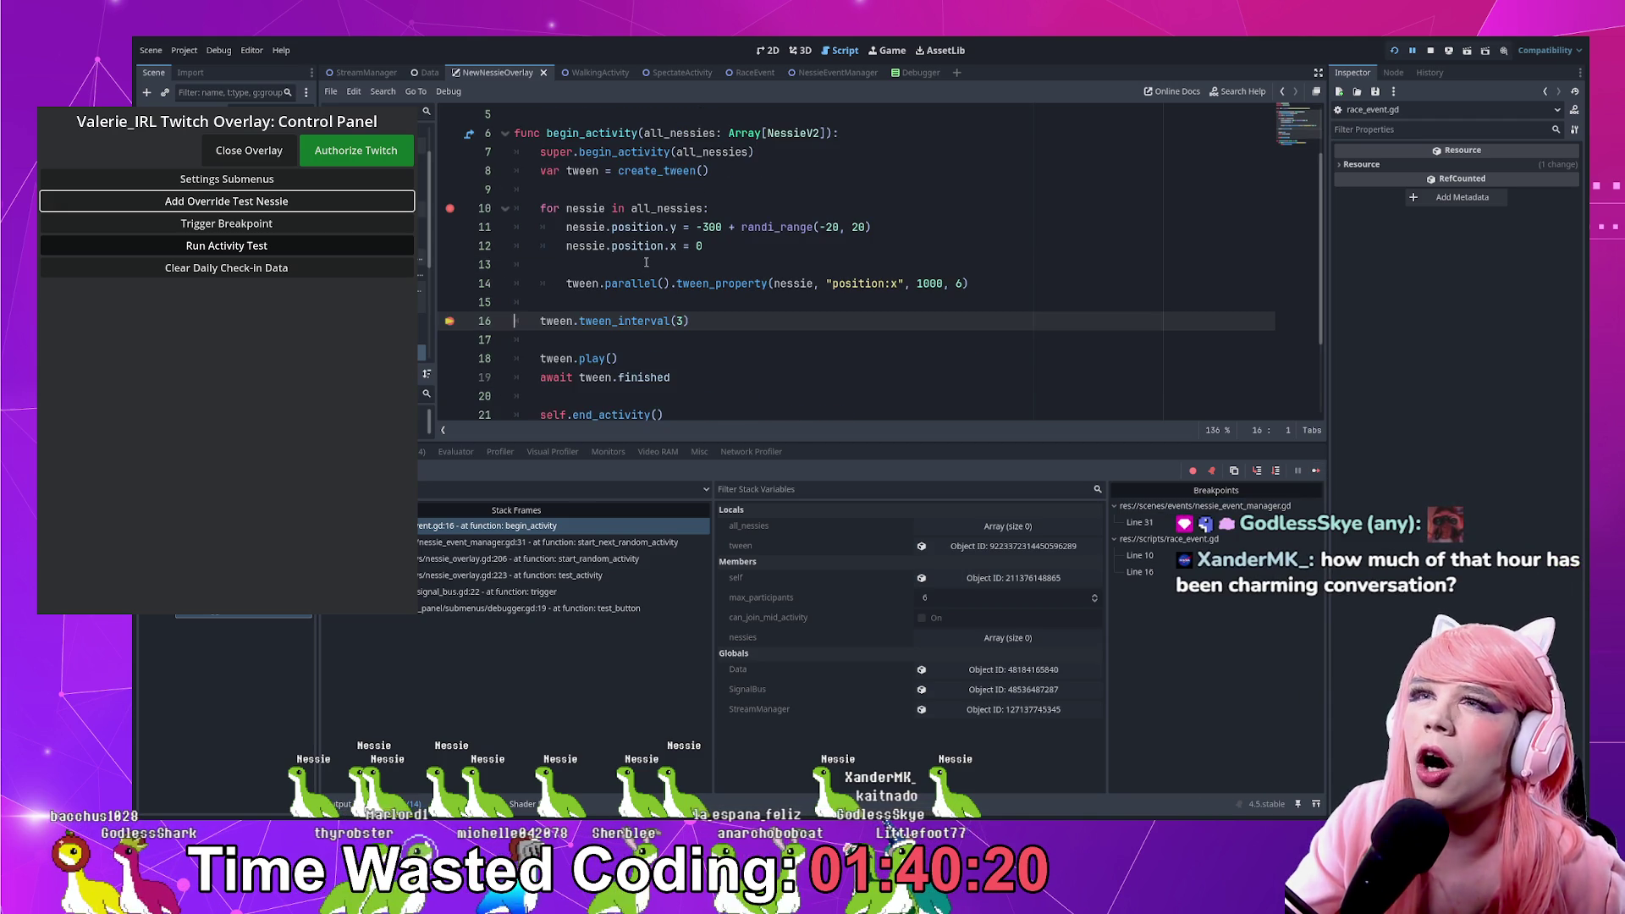
left_click(1000, 528)
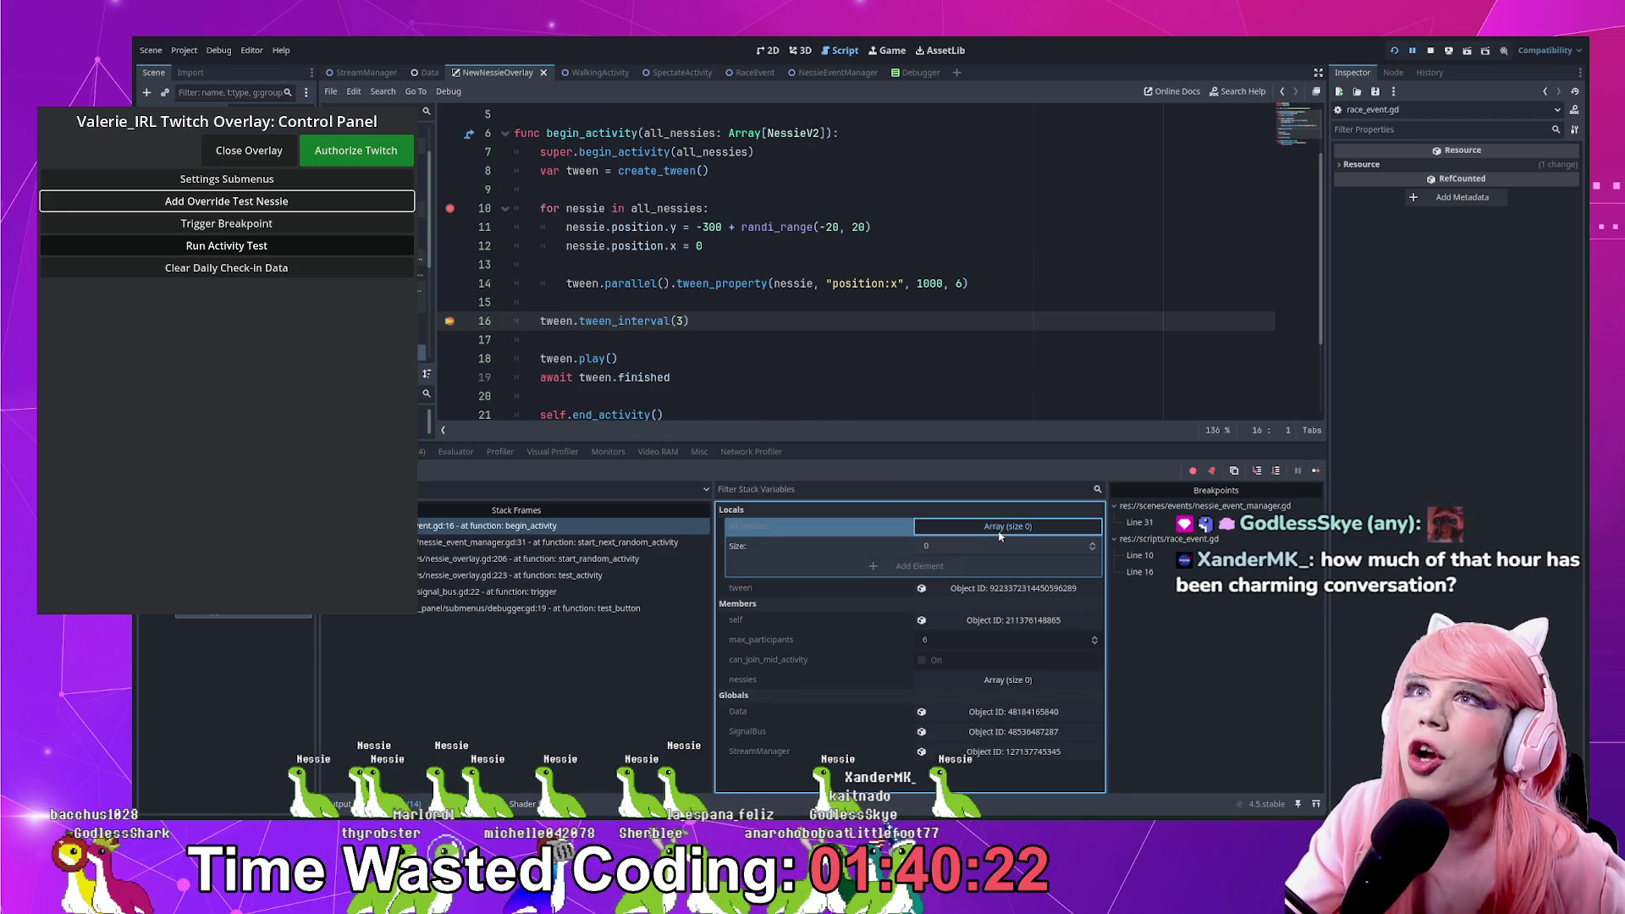
left_click(1000, 528)
left_click(999, 528)
left_click(999, 528)
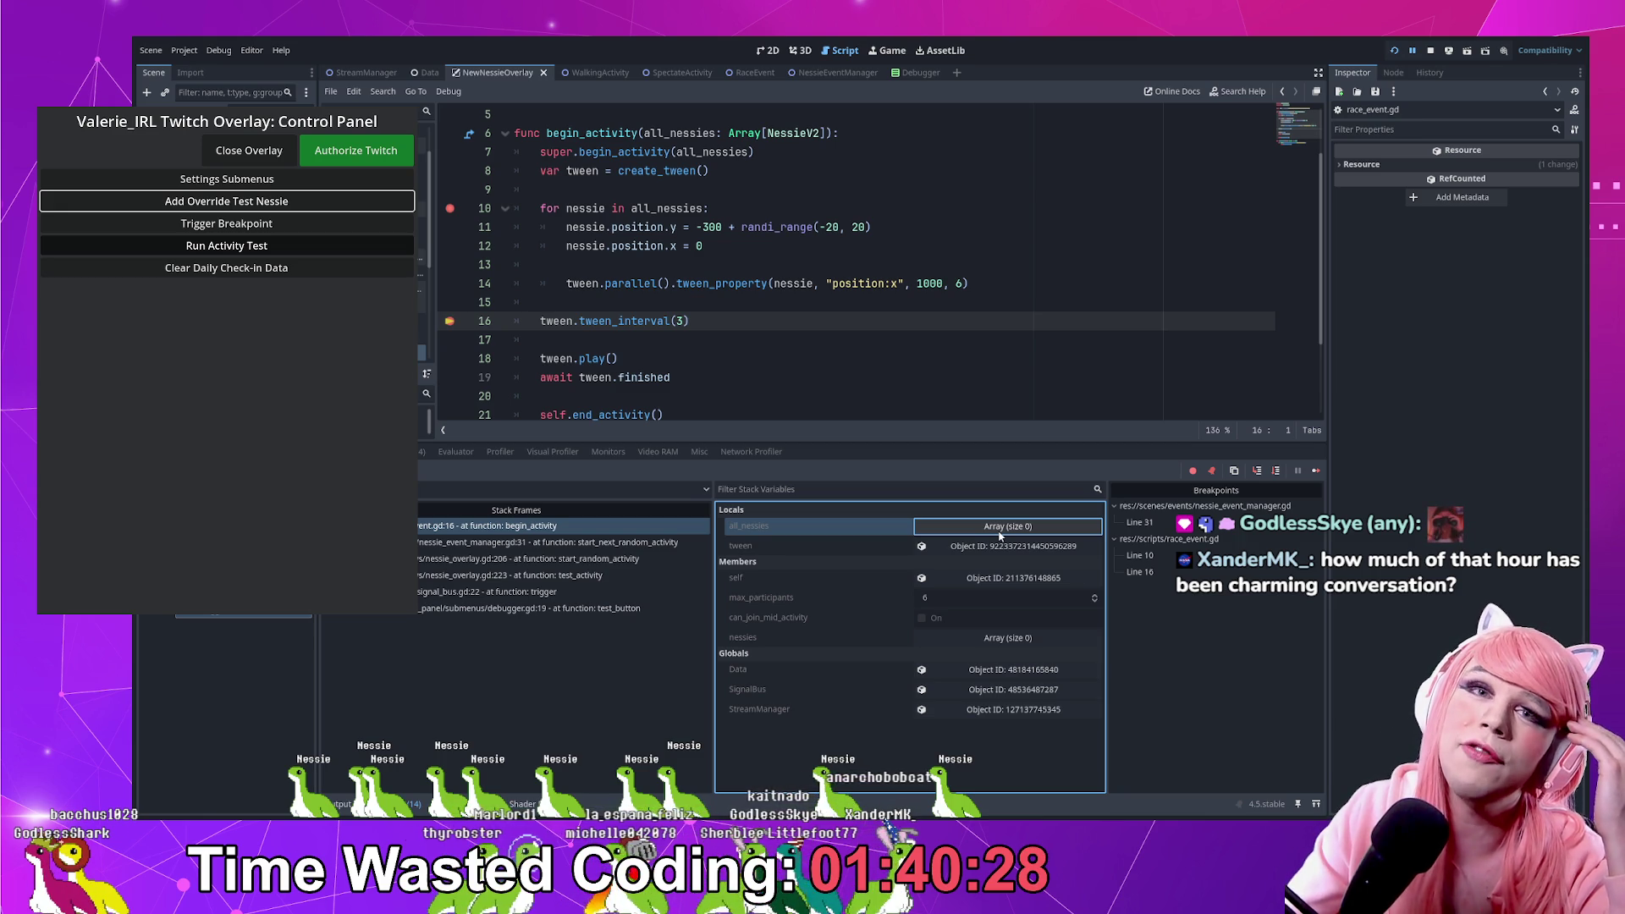
Check the begin_activity call and the all_nessies loop, then stop the debug session
scroll(871, 320, "up", 2)
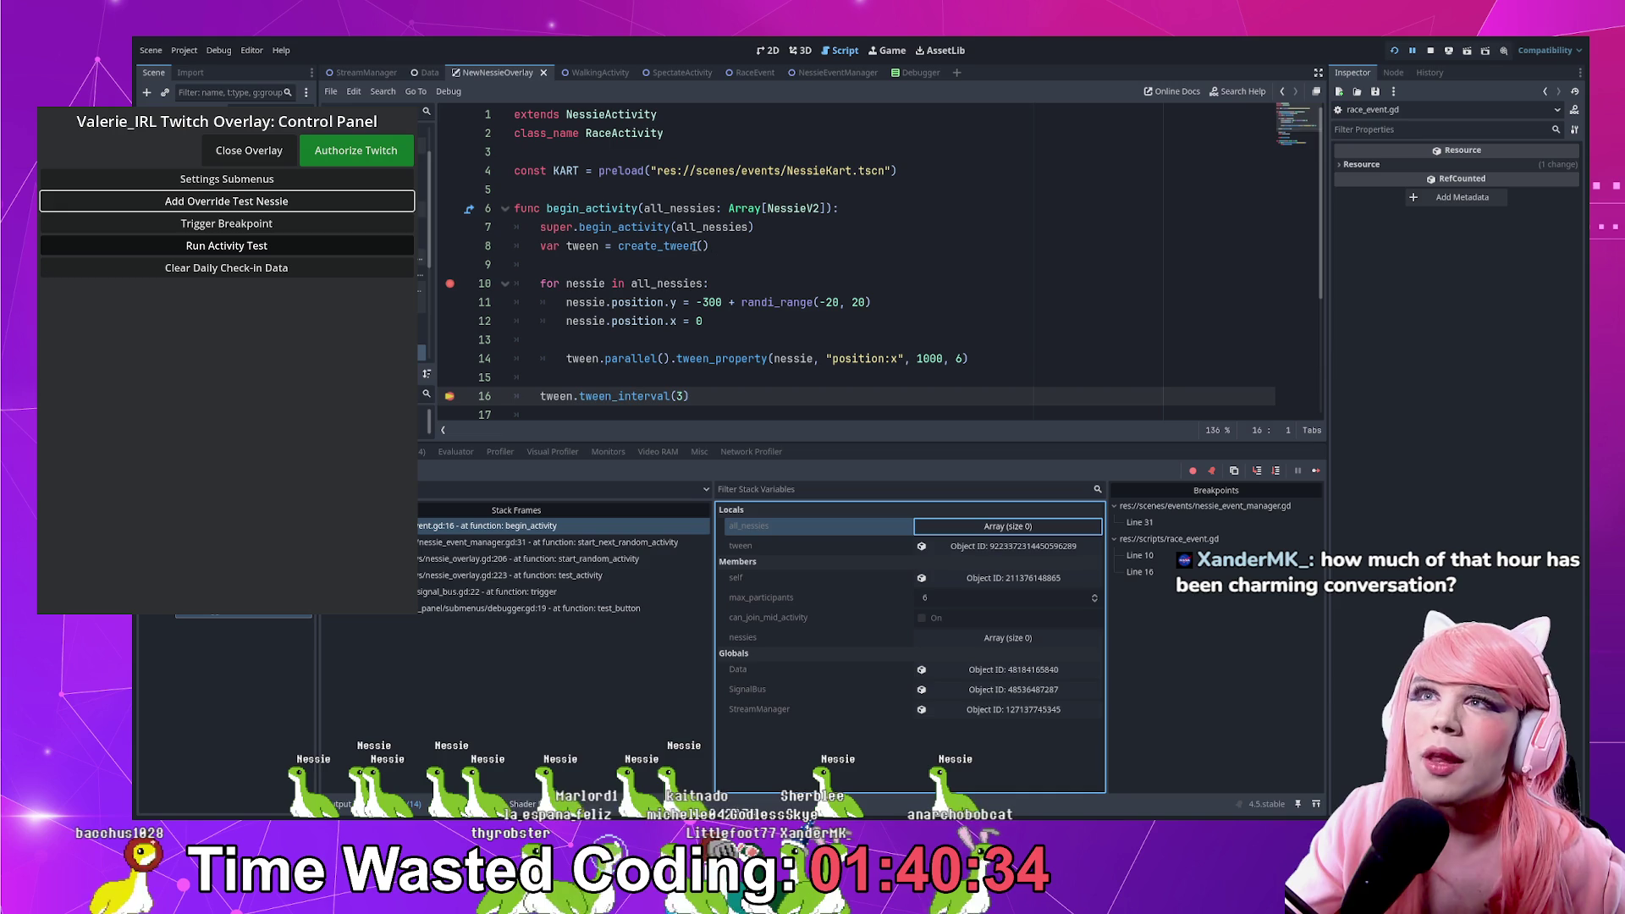
double_click(643, 227)
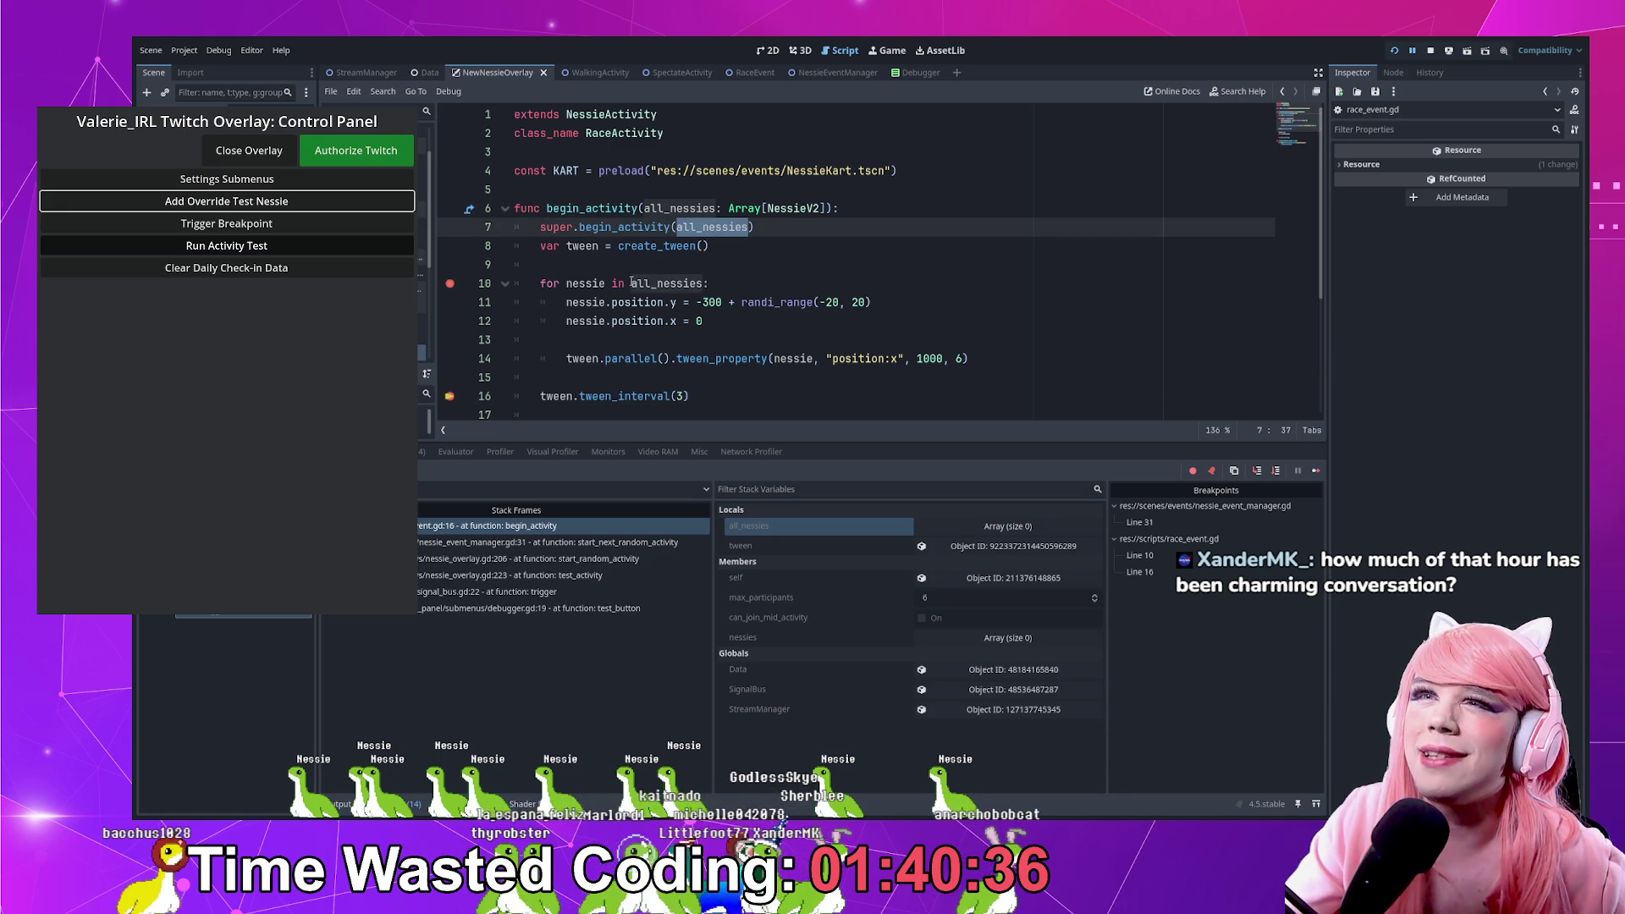
left_click_drag(631, 285, 692, 286)
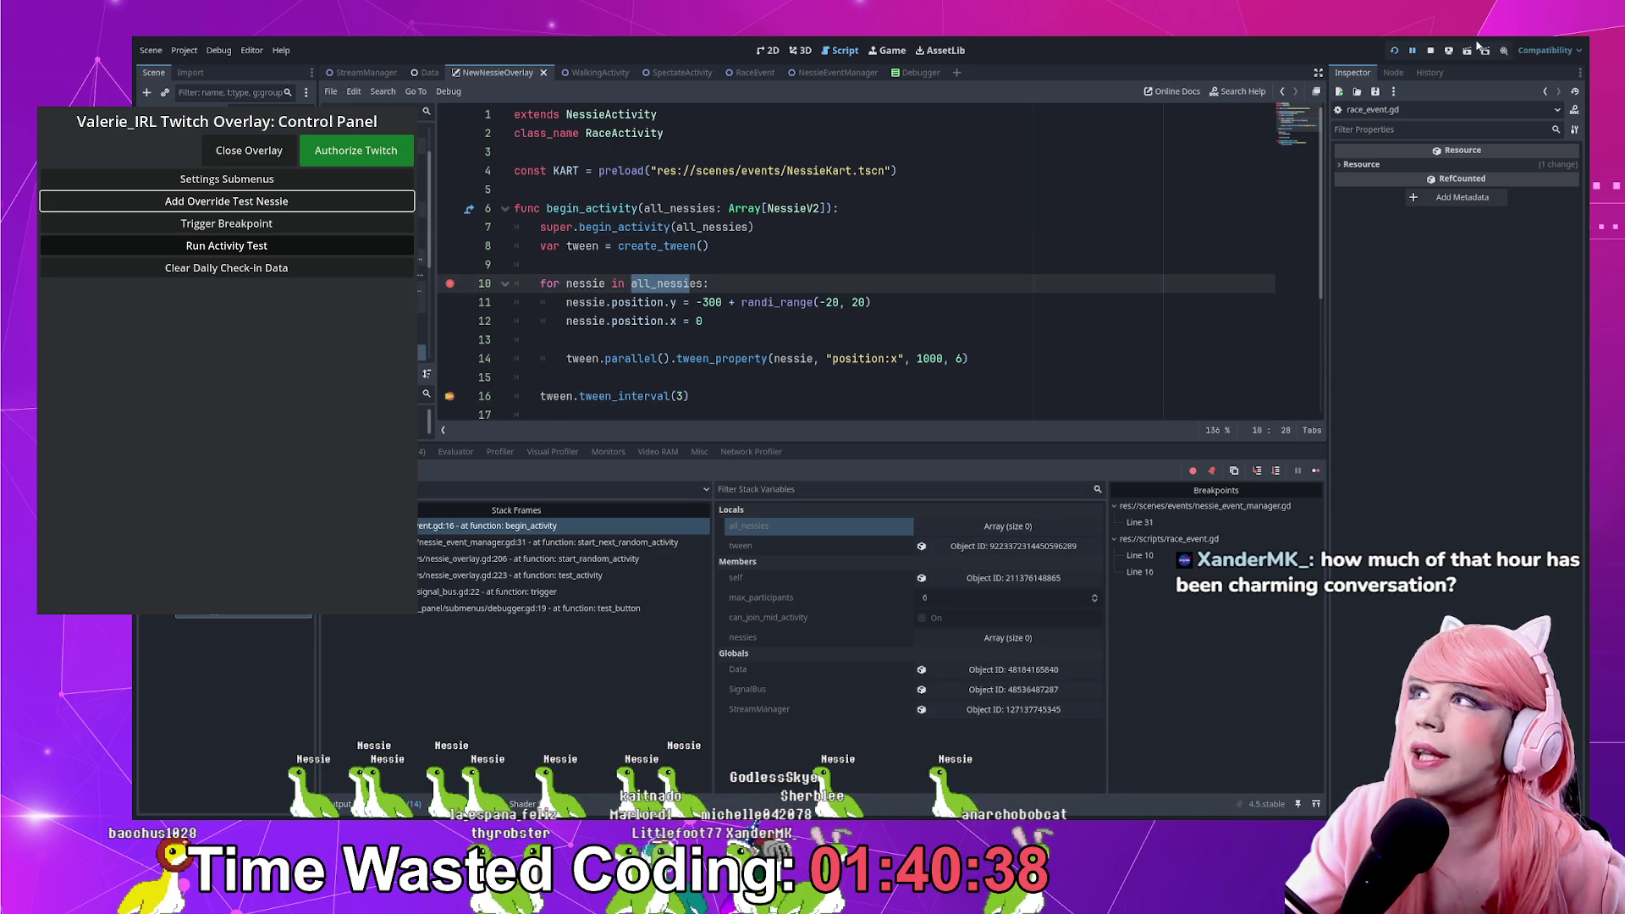
key("F8")
Jump to the parent begin_activity in nessie_activity.gd and read how it adds Nessies
left_click(643, 227, "ctrl")
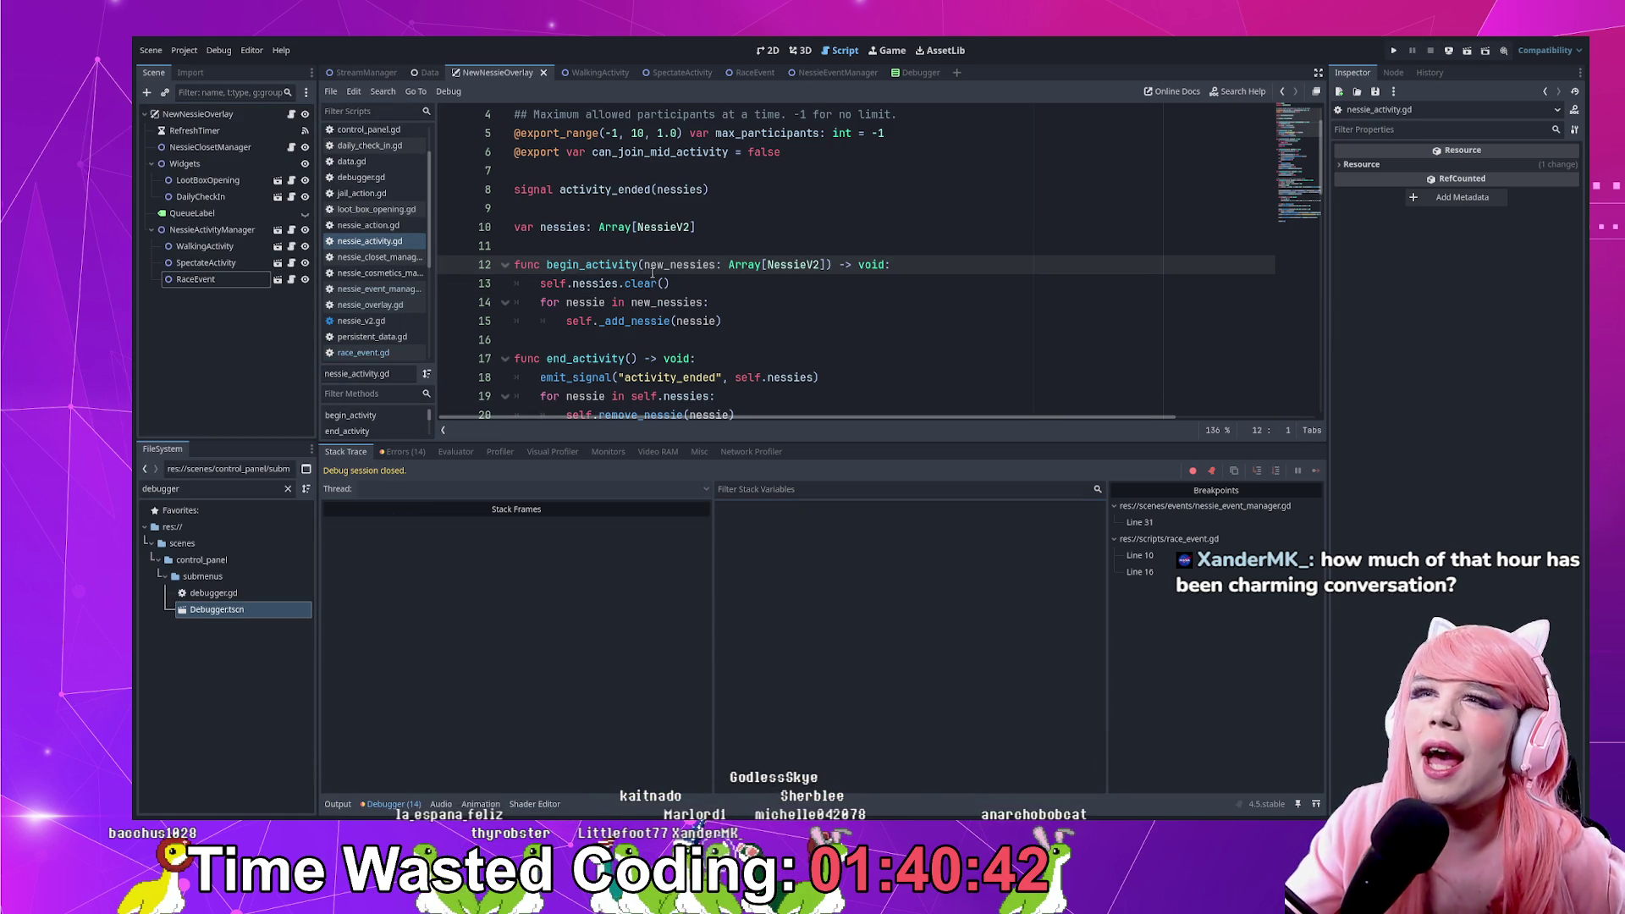
scroll(641, 289, "up", 1)
scroll(635, 254, "down", 5)
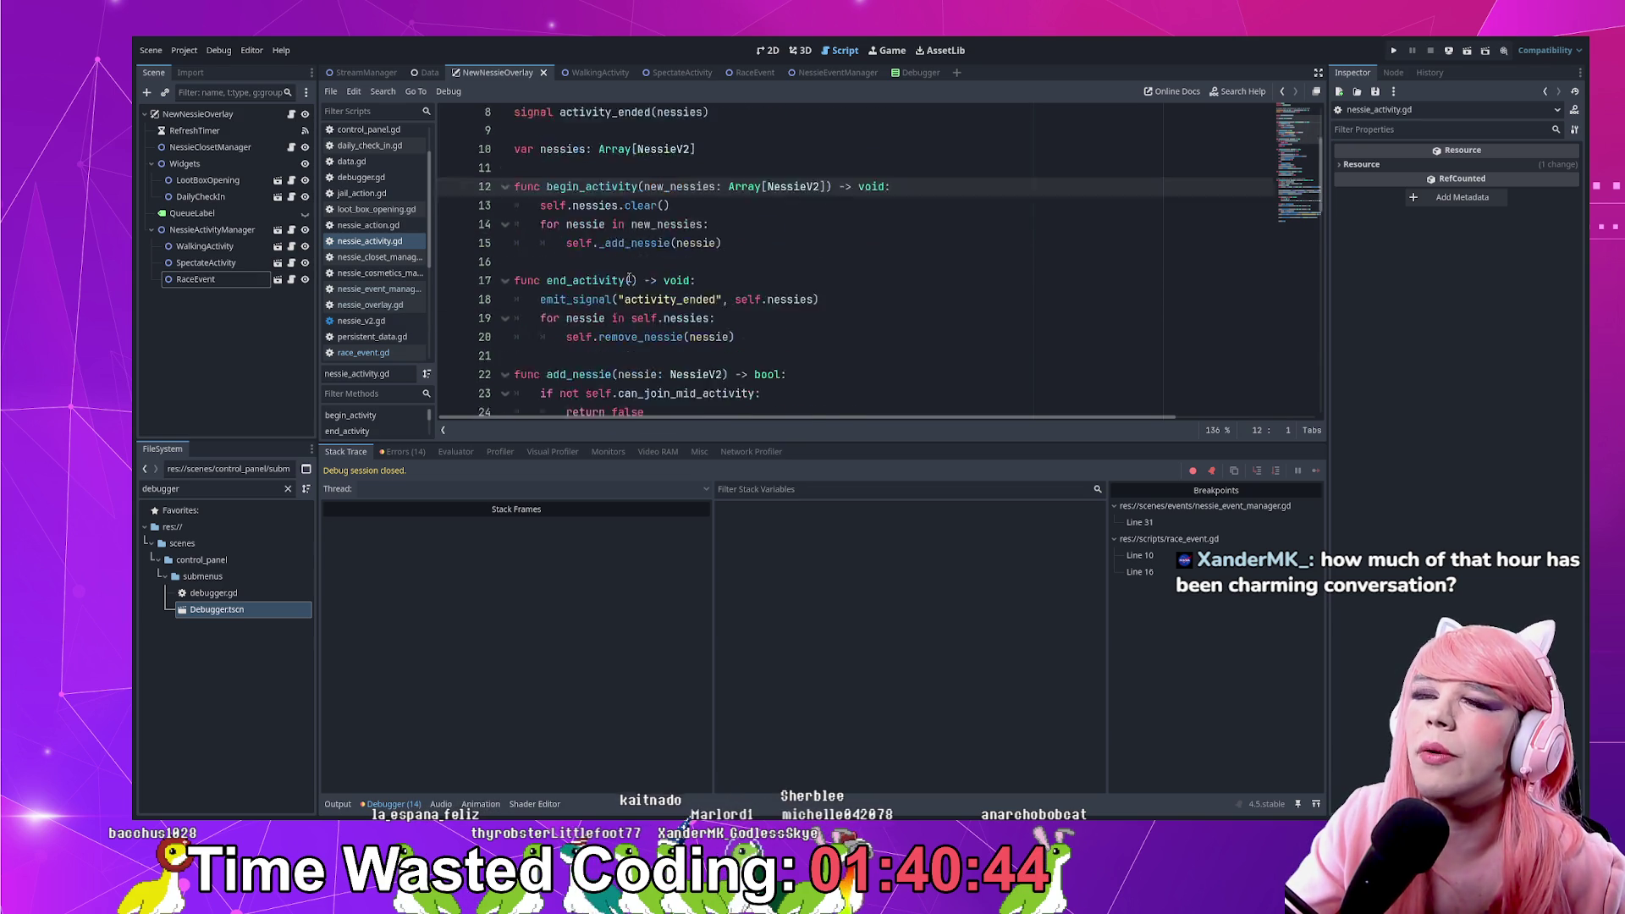
double_click(605, 226)
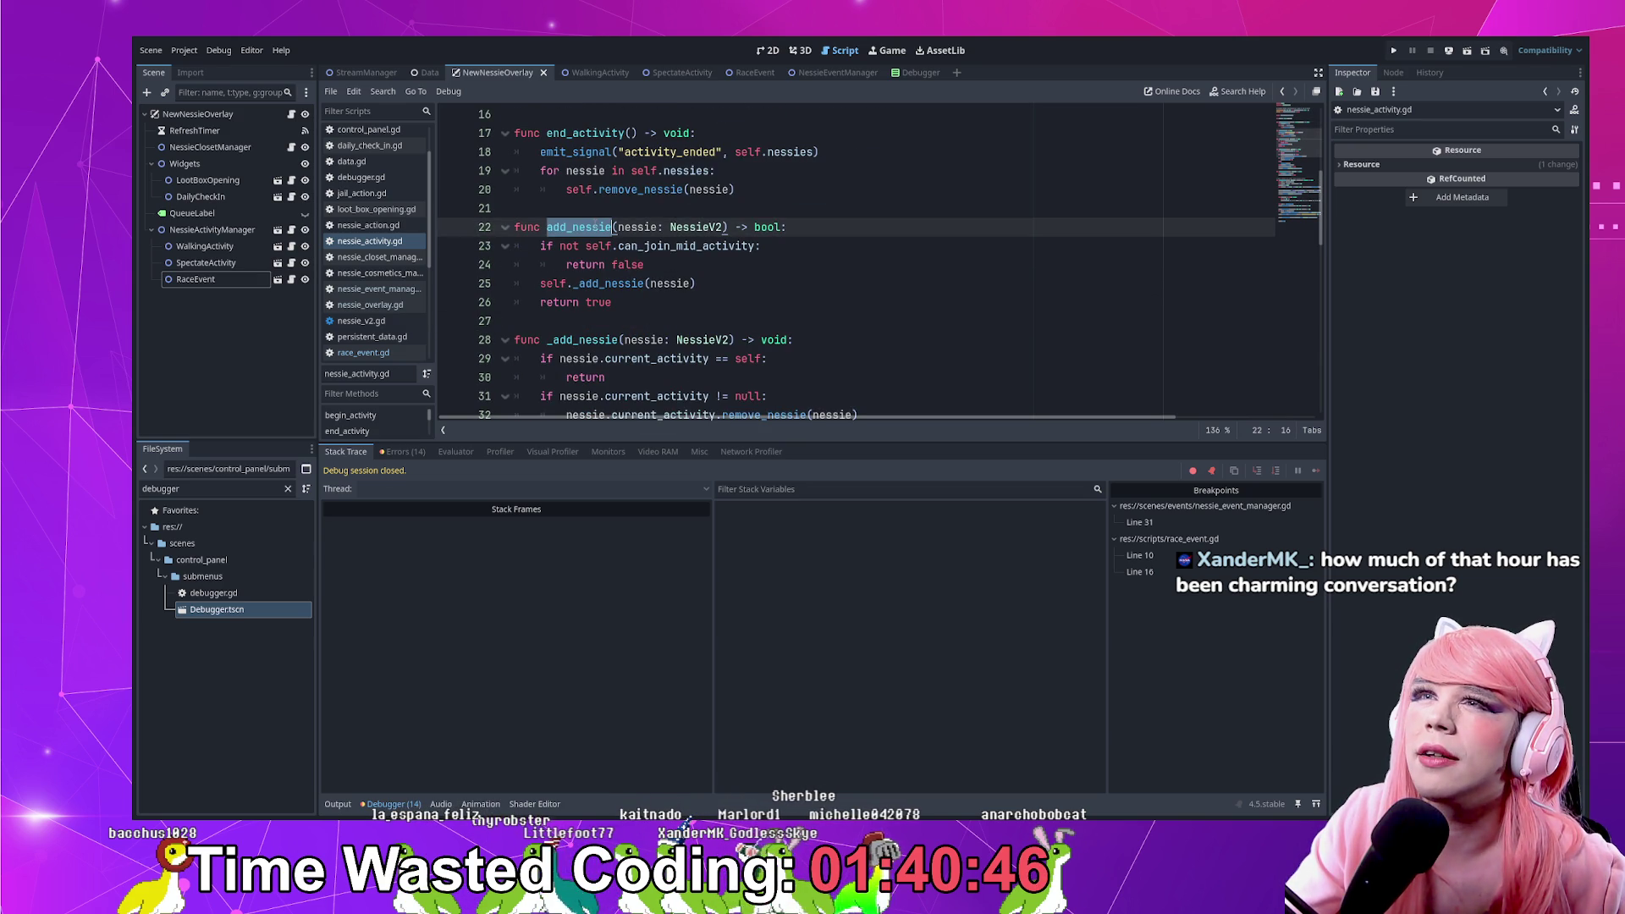
double_click(593, 153)
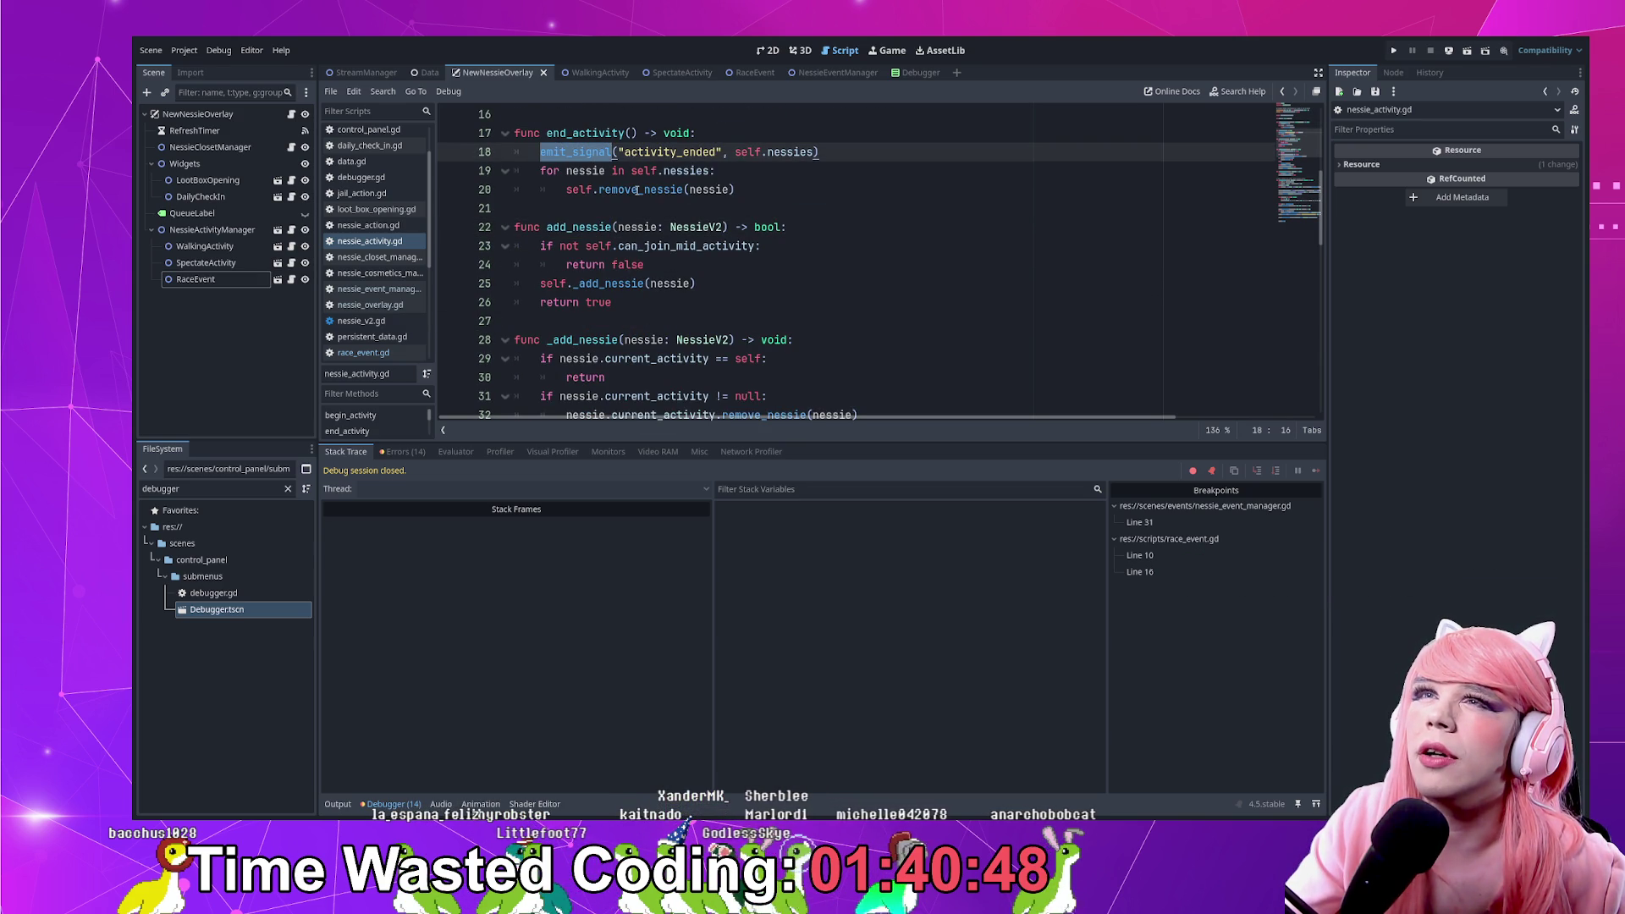
scroll(629, 197, "up", 1)
scroll(620, 208, "up", 2)
Go to the _add_nessie definition and highlight where the nessies array is used
double_click(595, 227)
double_click(593, 208)
left_click(630, 264)
left_click(602, 264, "ctrl")
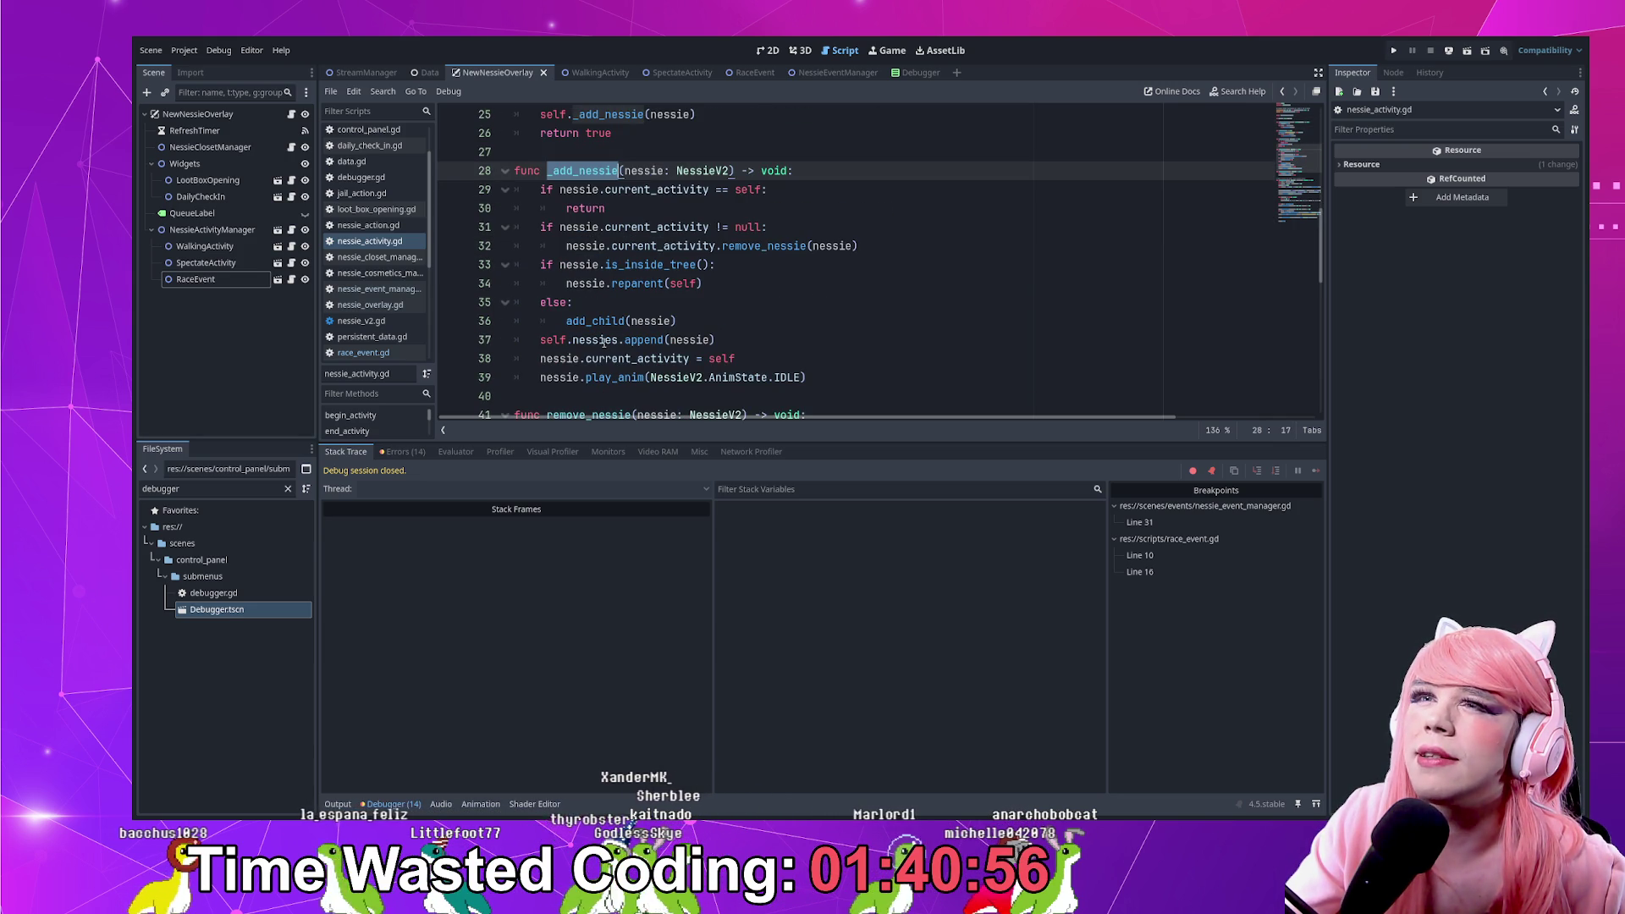
double_click(603, 340)
scroll(603, 340, "up", 5)
scroll(602, 340, "up", 3)
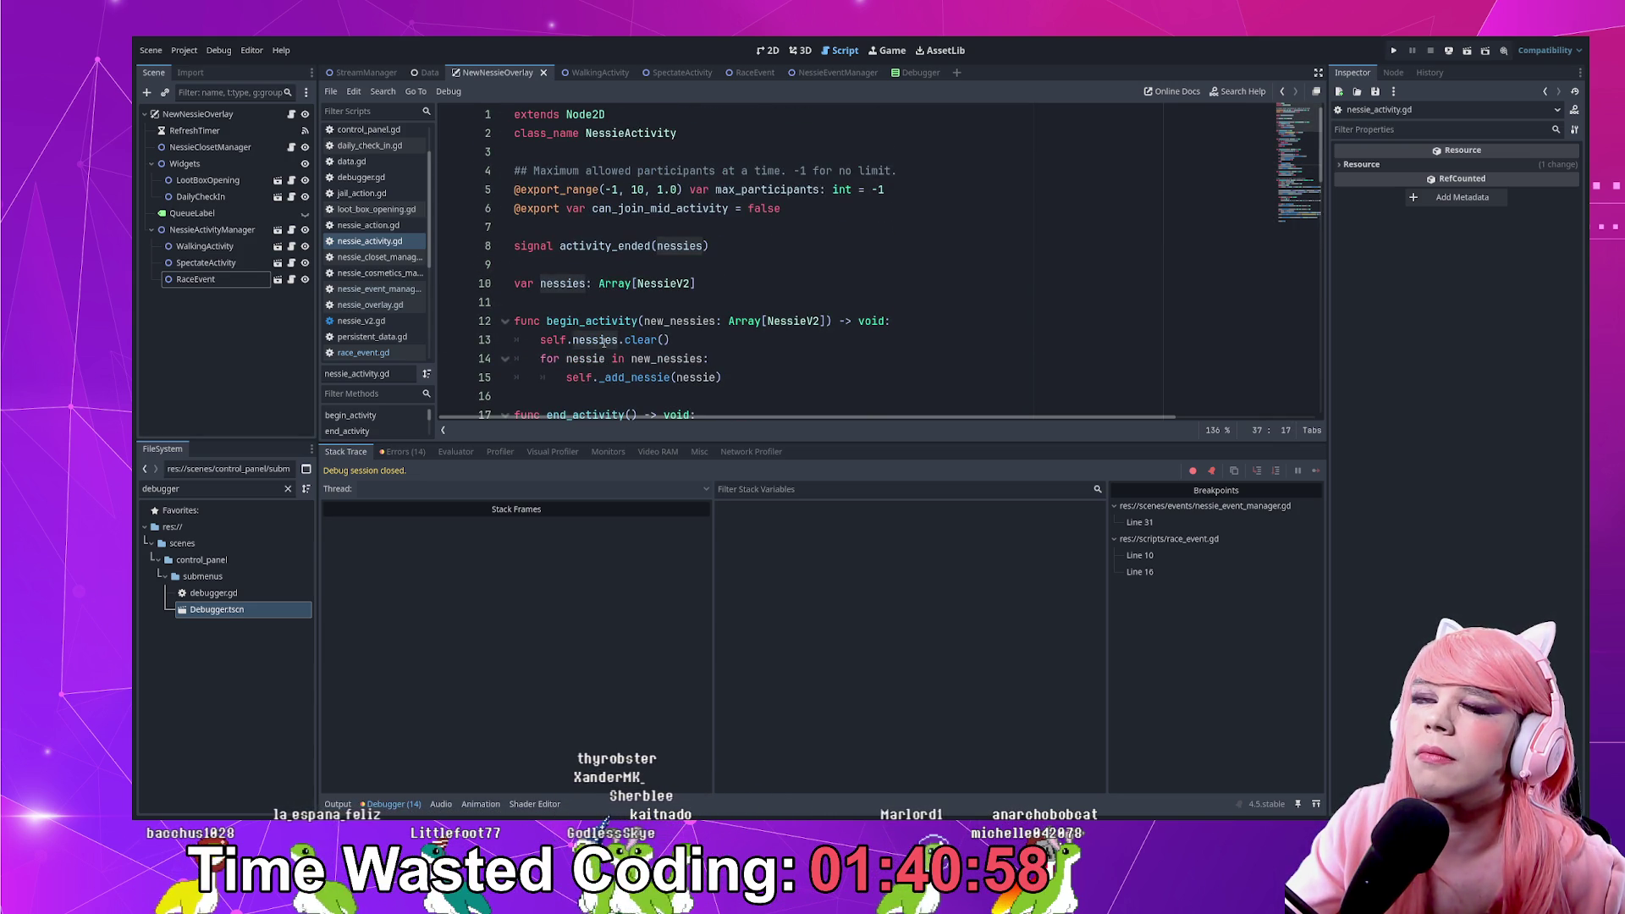
Run the overlay project and open Settings Submenus in its Control Panel
left_click(1392, 51)
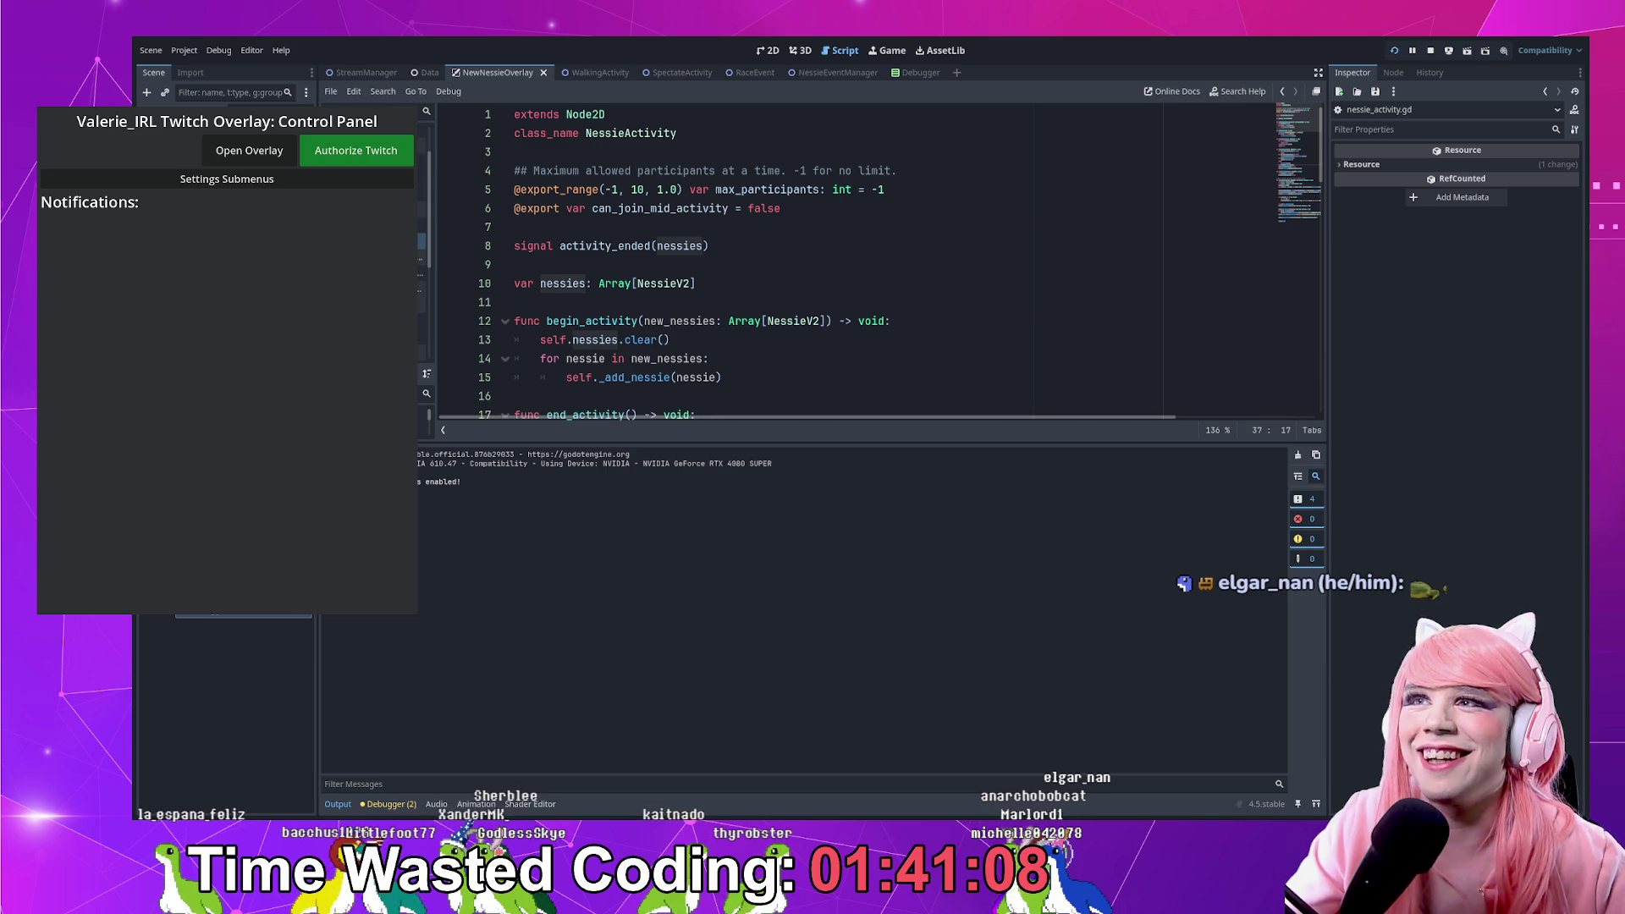
left_click(139, 179)
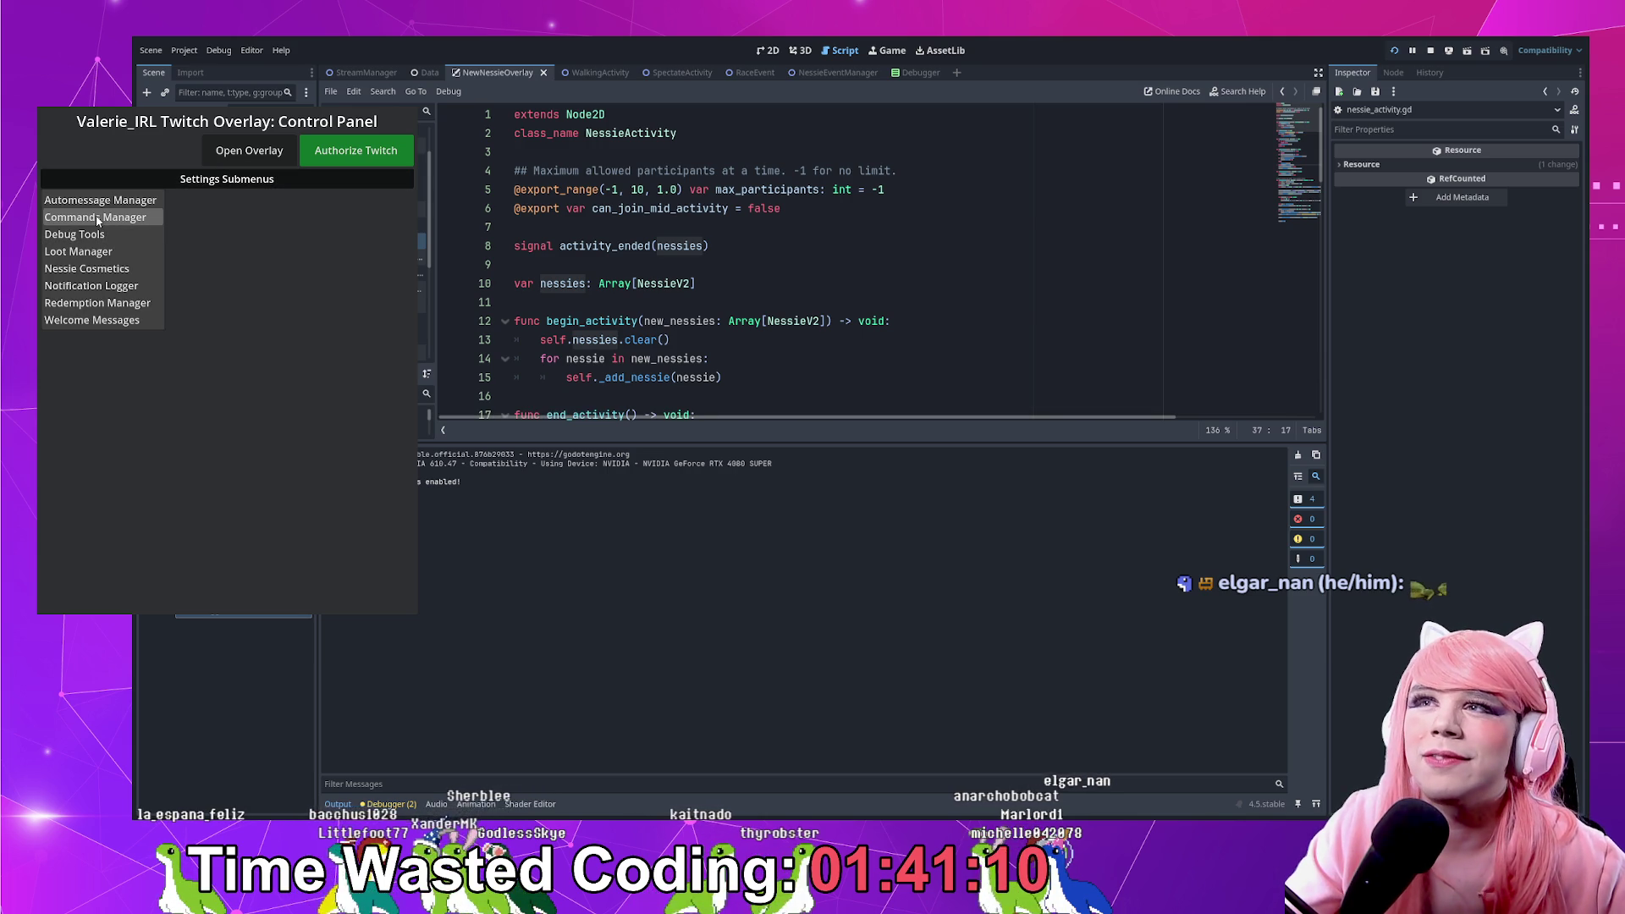